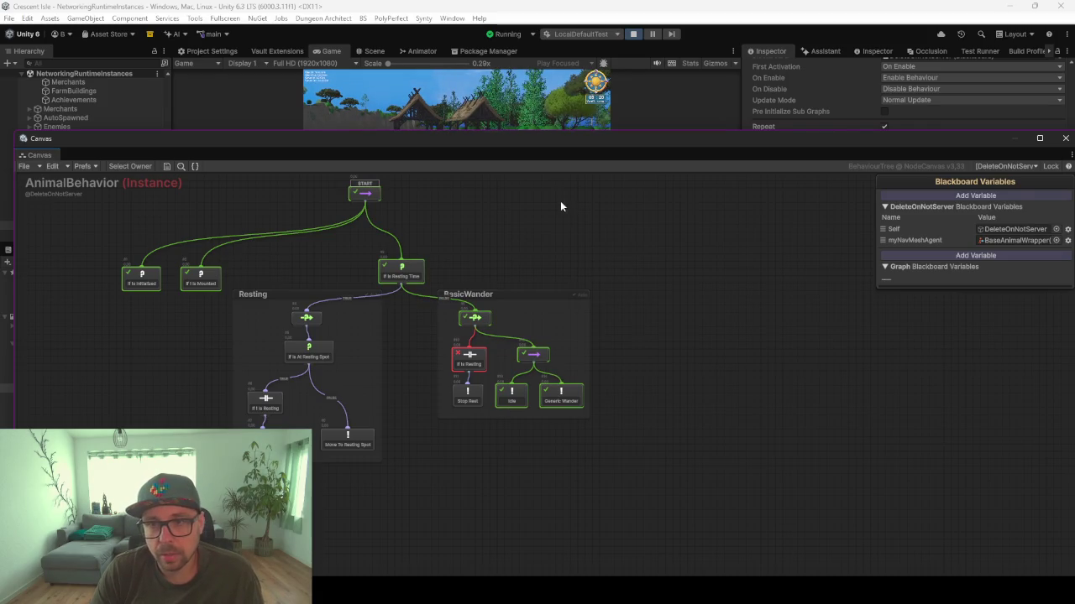
Step: Enlarge the Game view beneath the graph window and return focus to the running game
drag(538, 149, 540, 202)
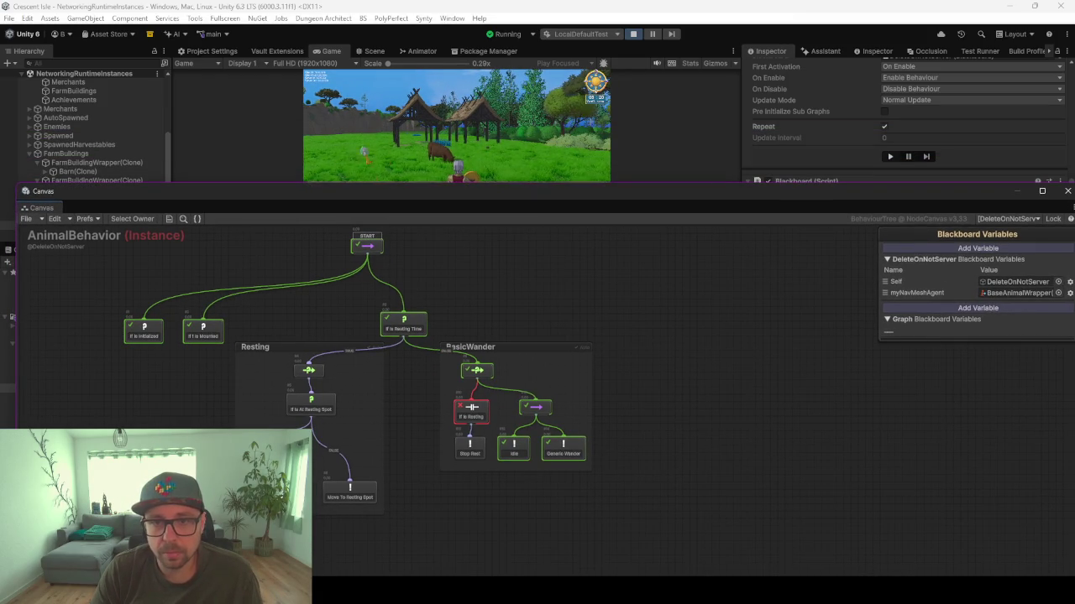
click(631, 163)
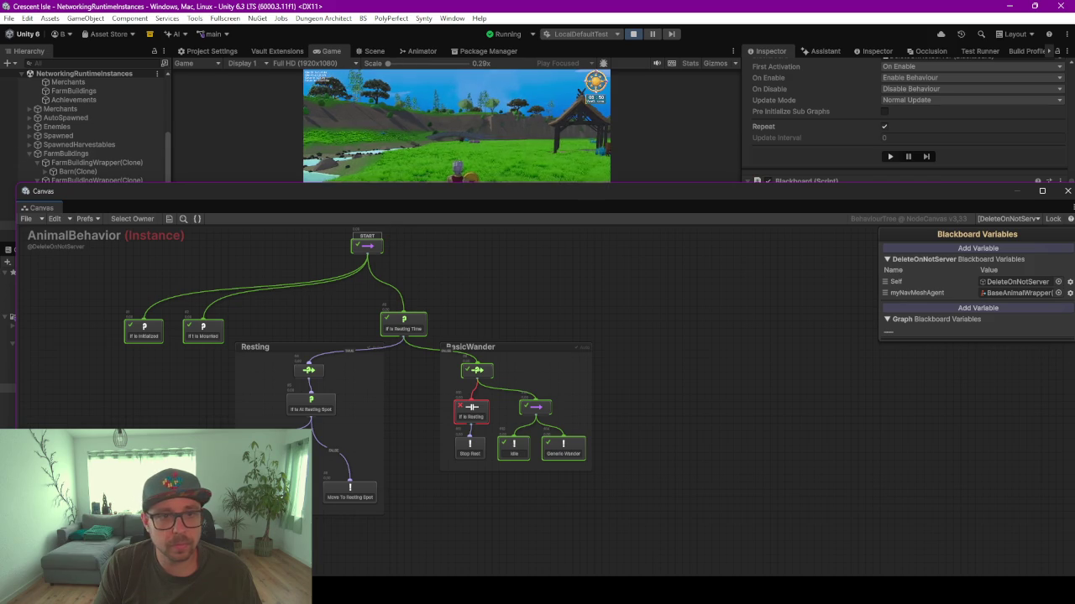
click(503, 178)
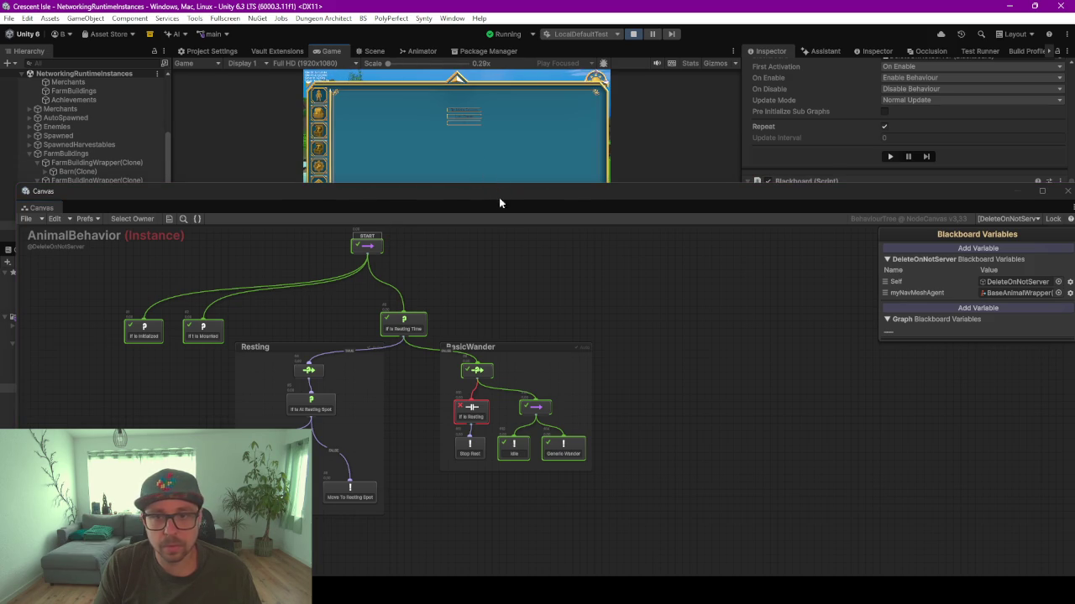
Step: Close the behaviour-tree graph, maximise the Game view with F10, and swing the camera around the pavilions
key(Escape)
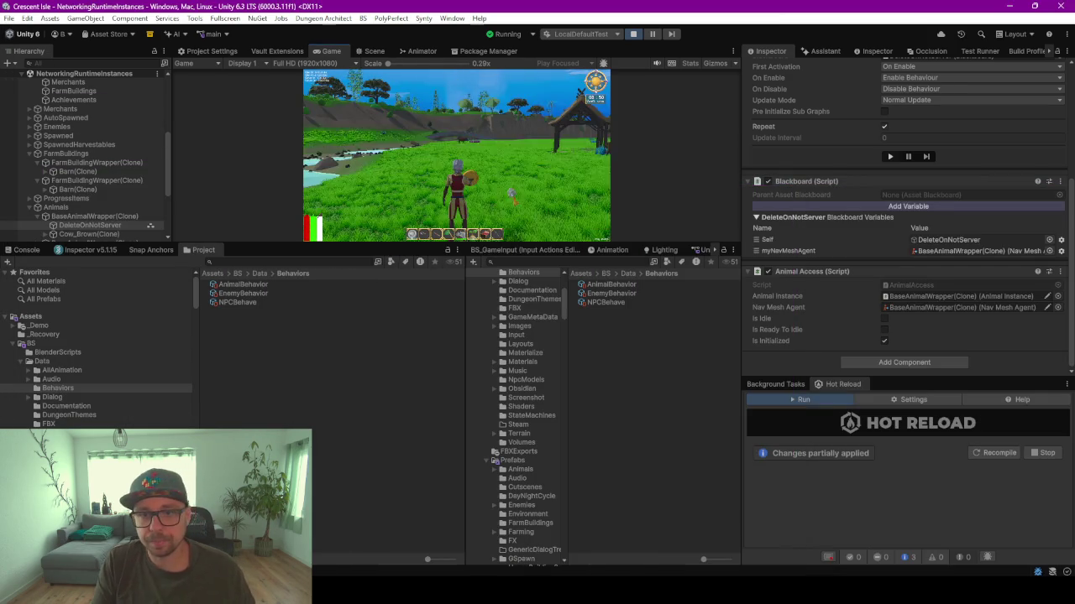
key(F10)
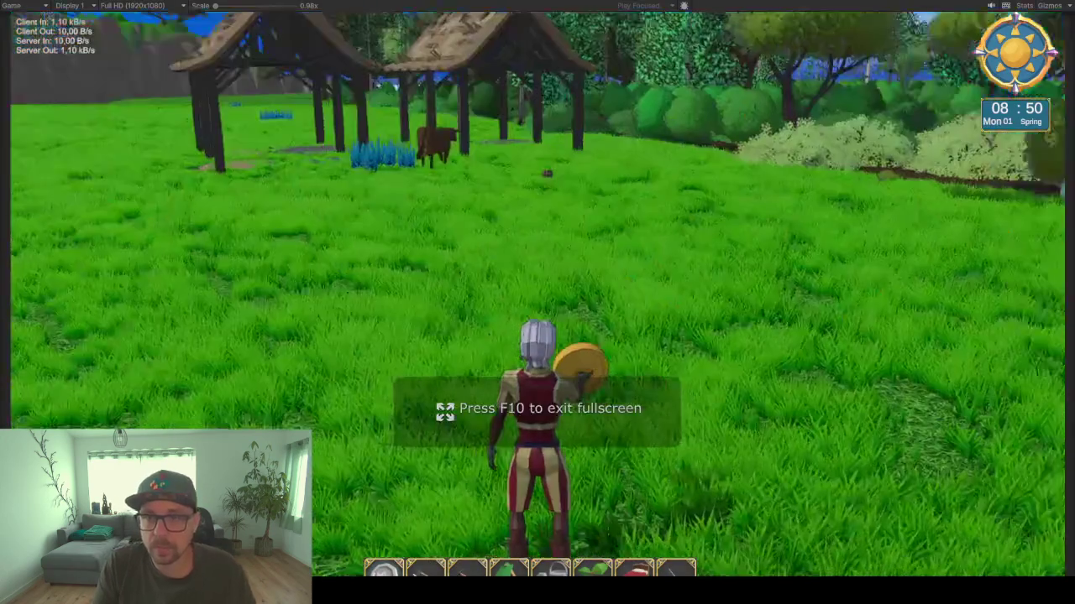
key(a)
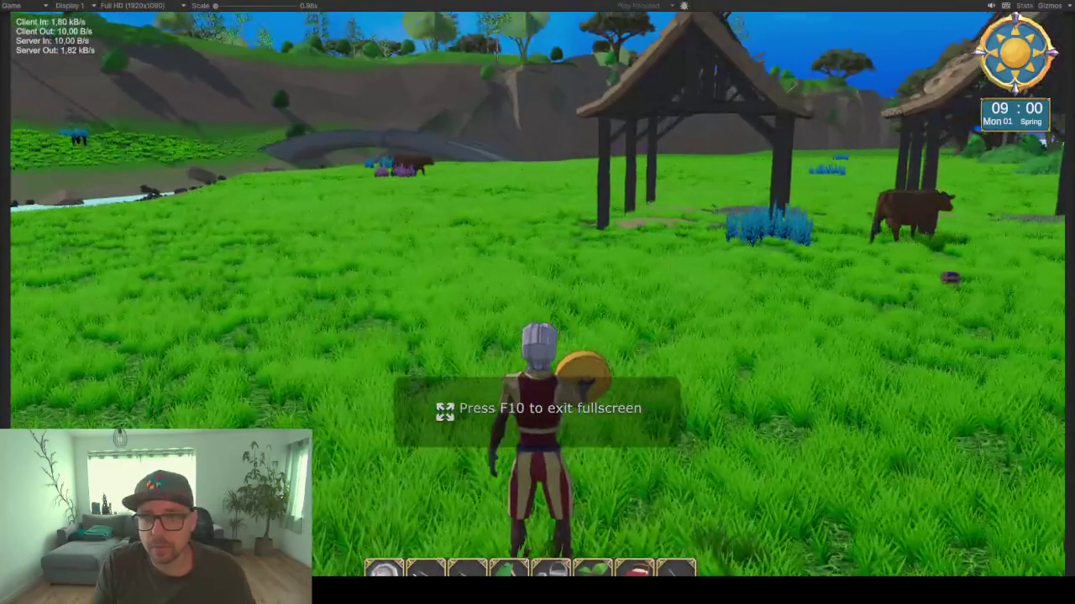
key(d)
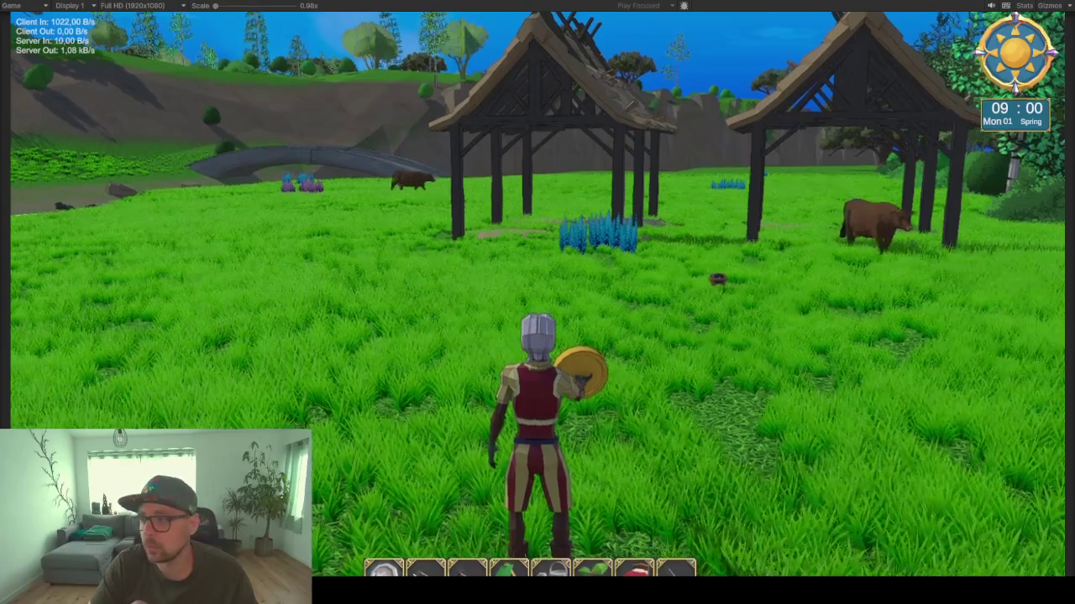
key(a)
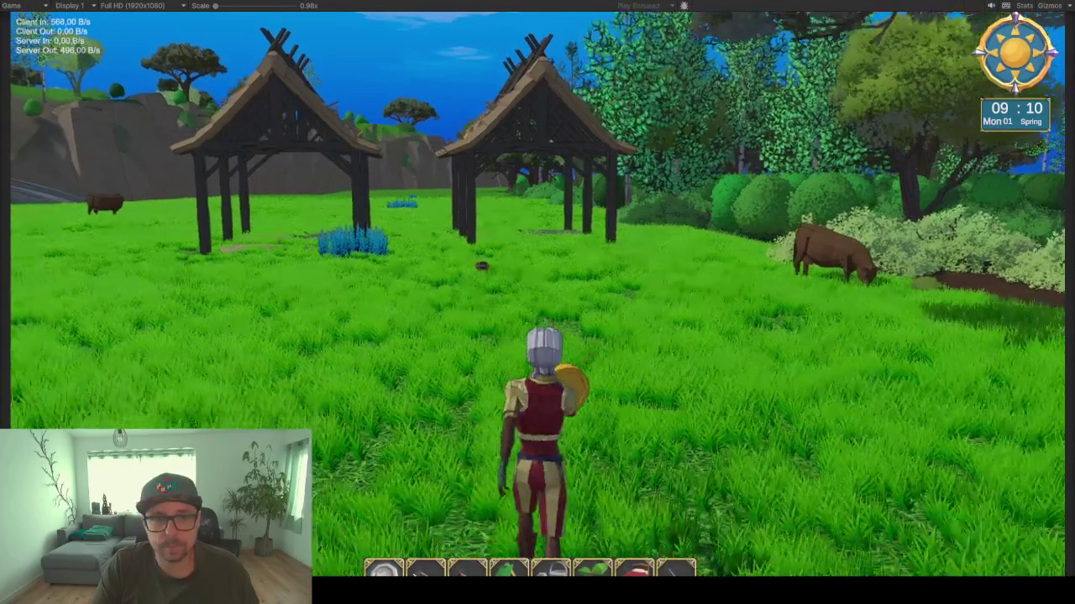
Step: Run to the cow and bushes, back to the huts, glancing at the inventory
key(w)
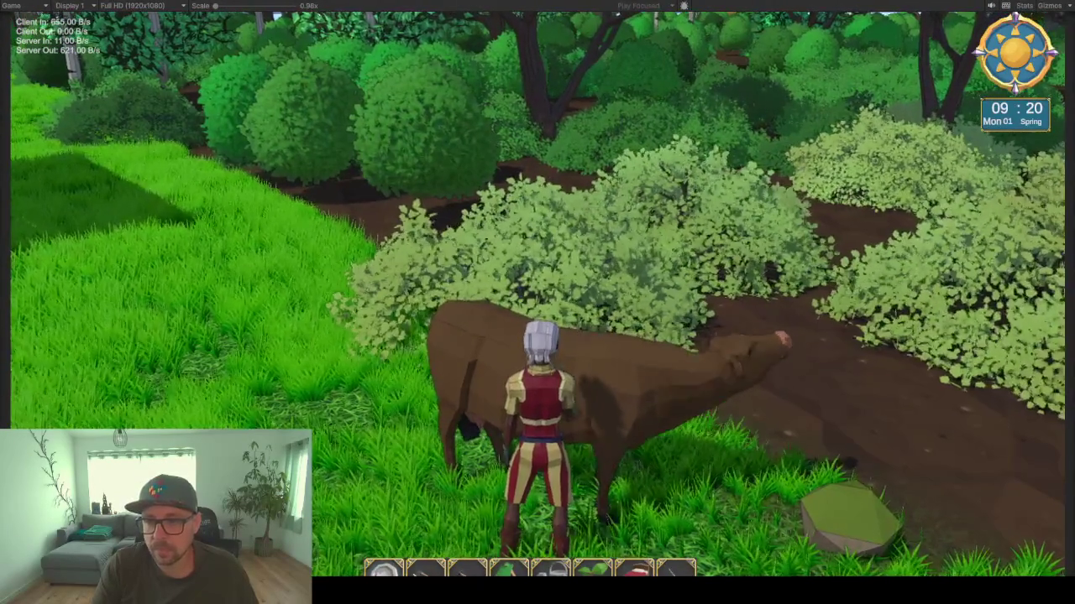
key(w)
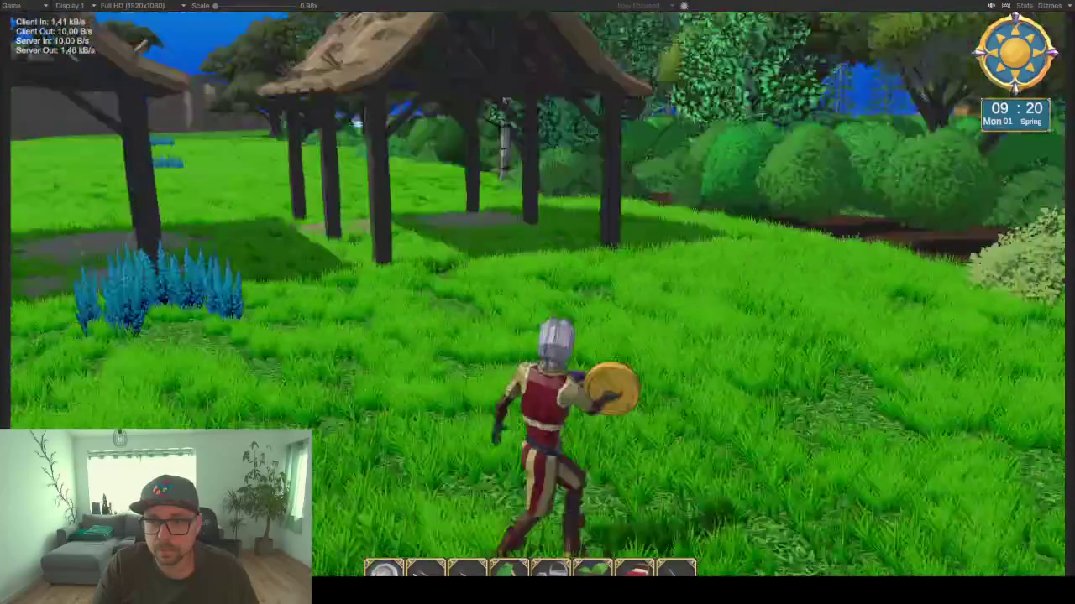
key(i)
key(i)
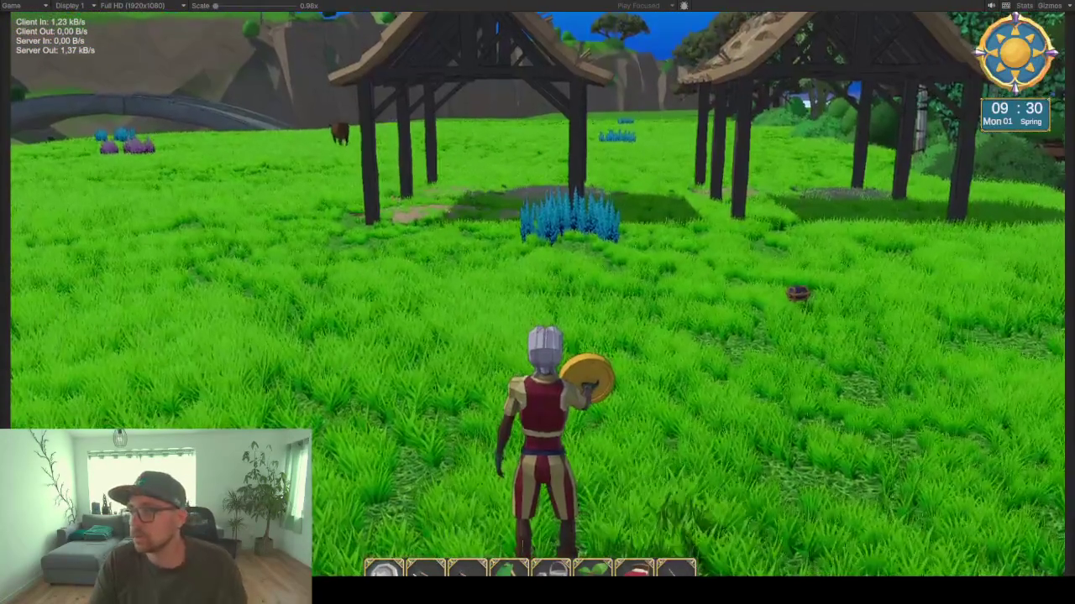
key(d)
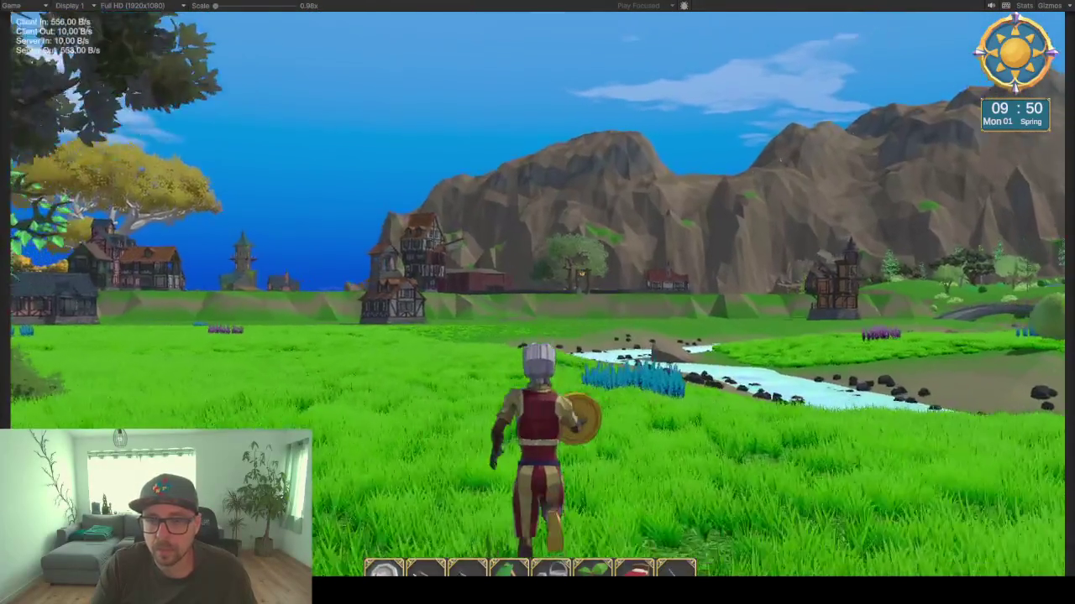
Step: Run across the field past the blue bush toward the village houses
key(a)
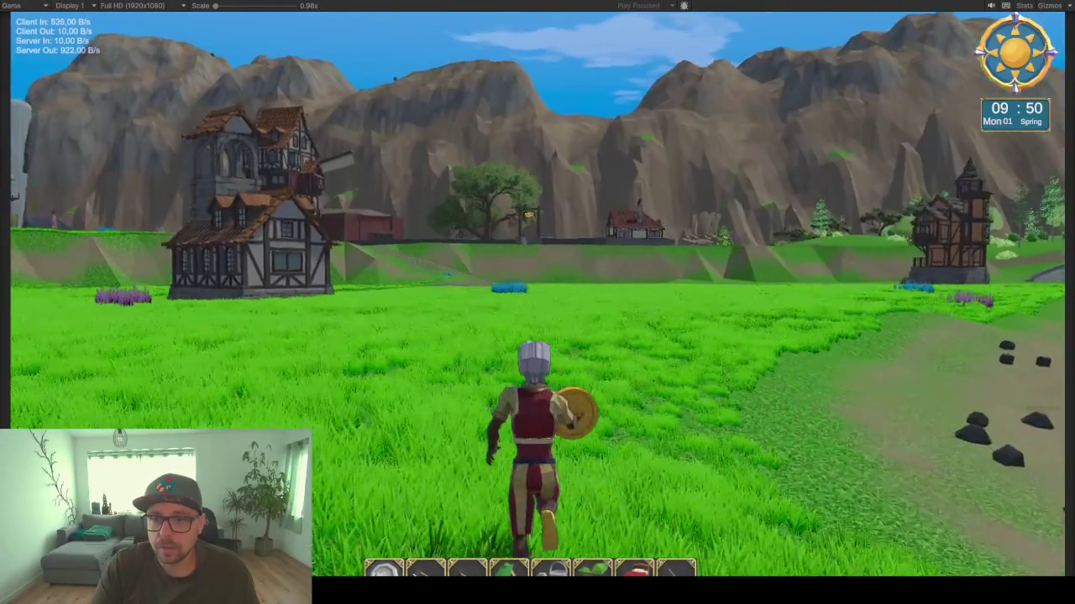
key(w)
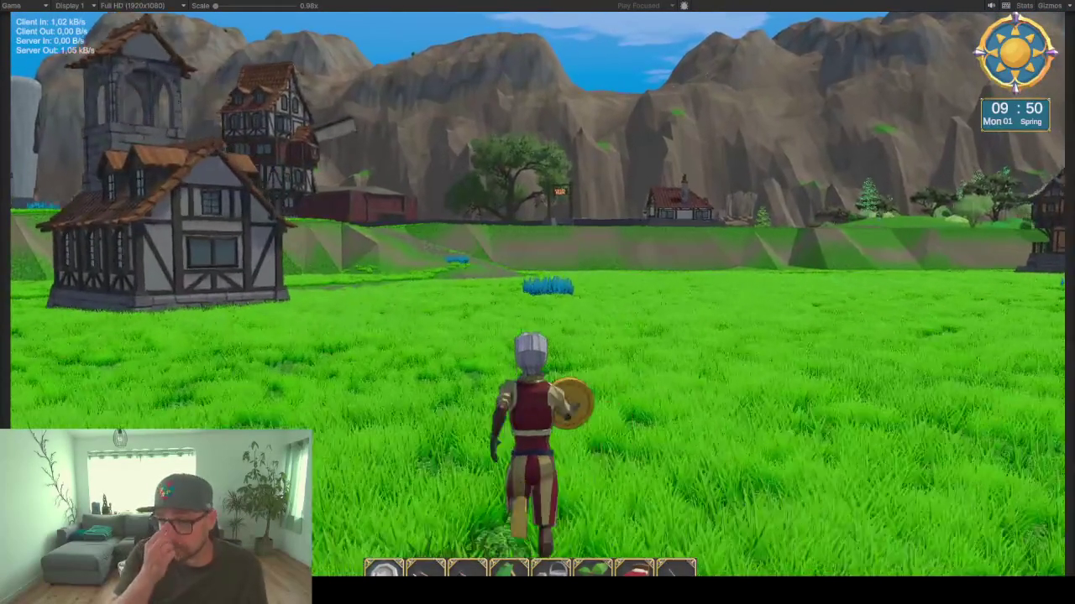
key(w)
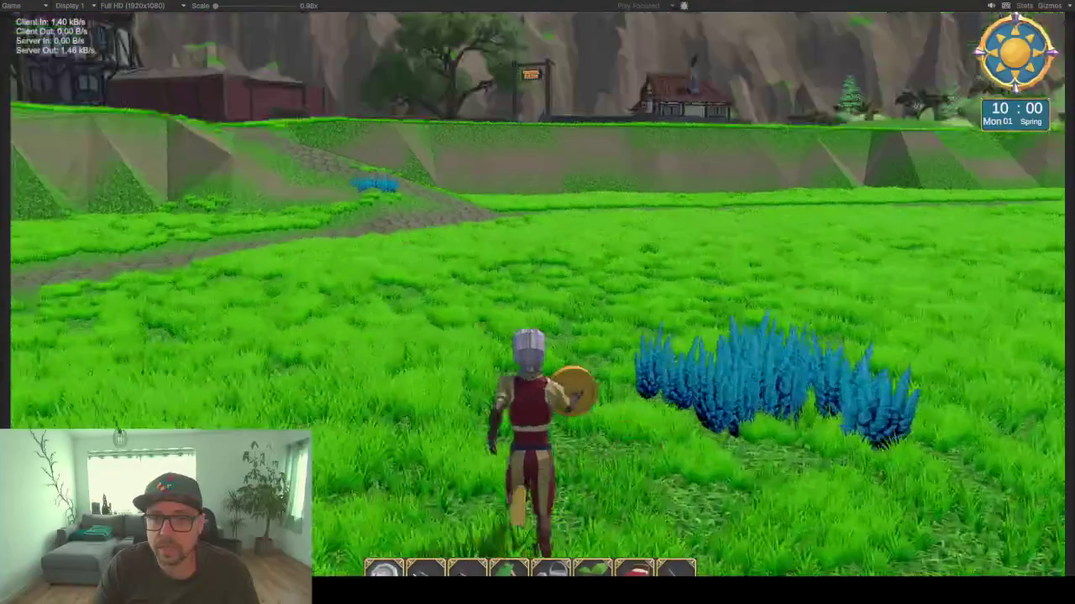
key(w)
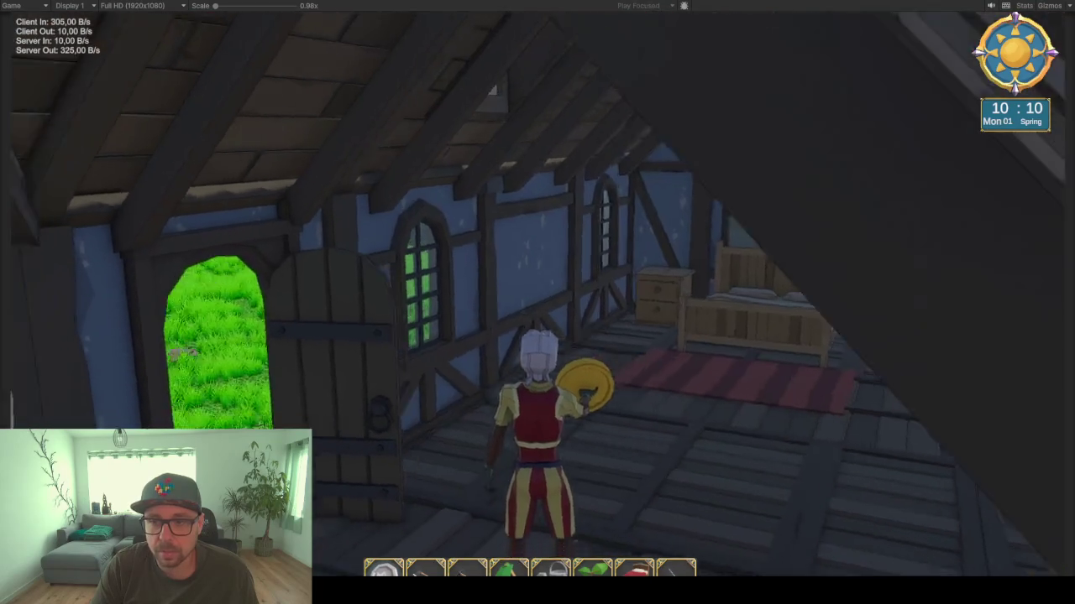
Step: Zoom the camera out to a third-person view behind the character
scroll(537, 302, down, 5)
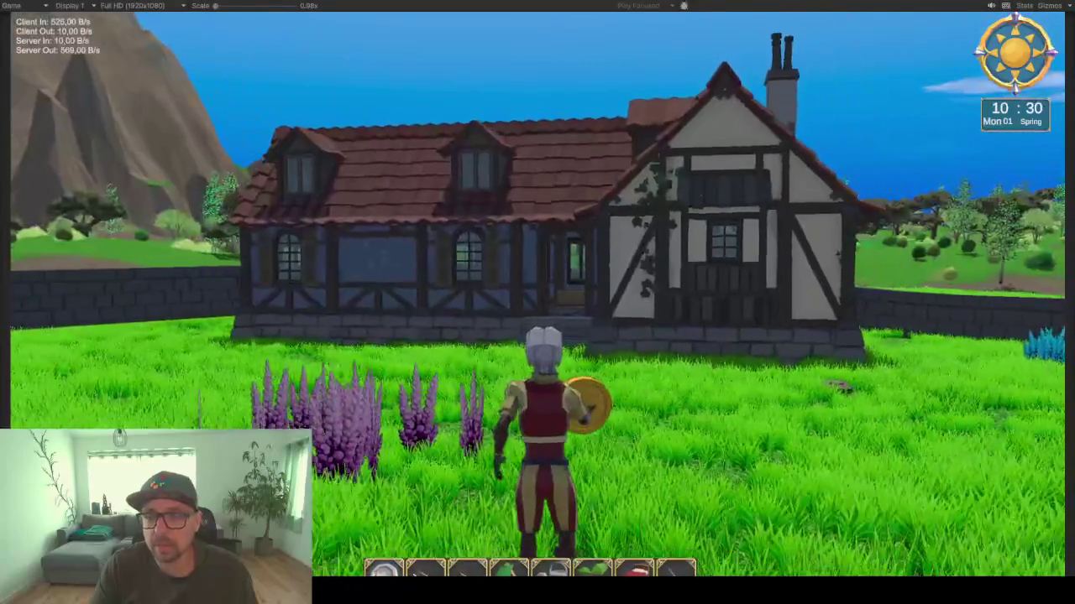
Step: Run to the red building and into its barn beside the villager, facing the characters
key(w)
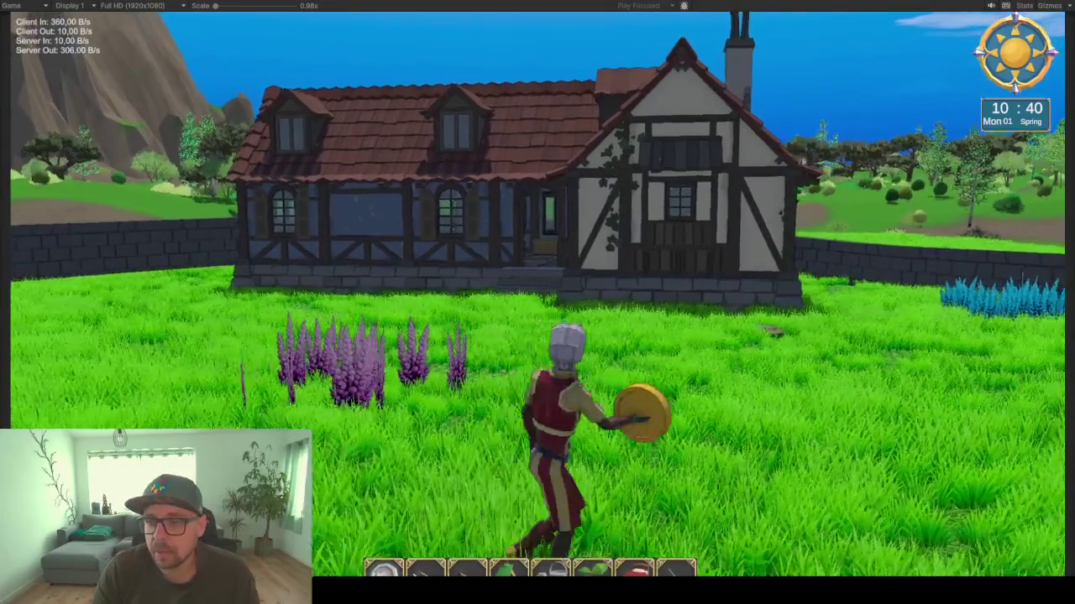
key(d)
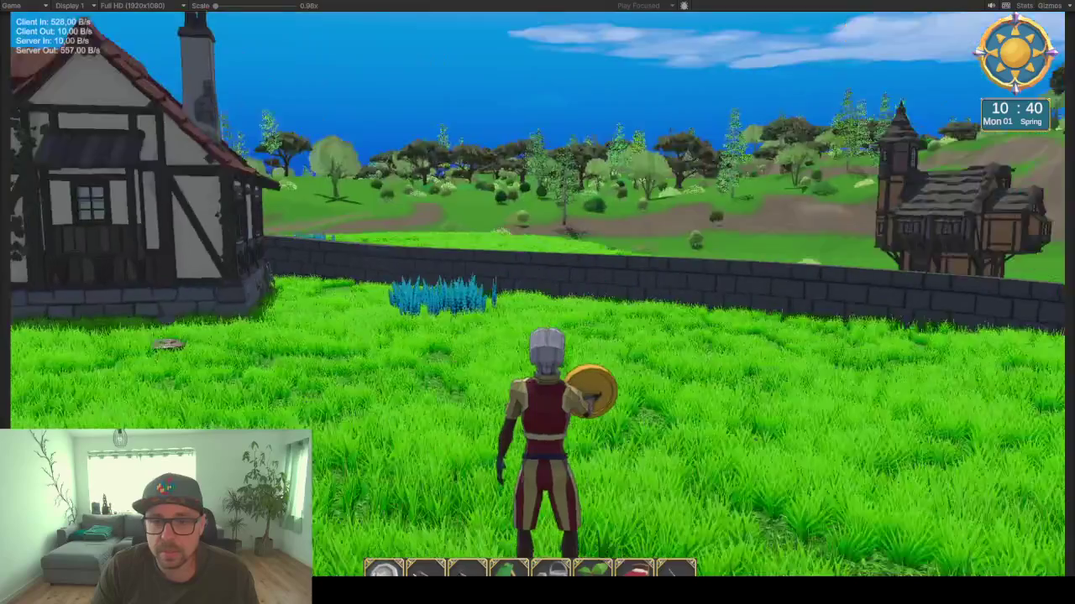
key(w)
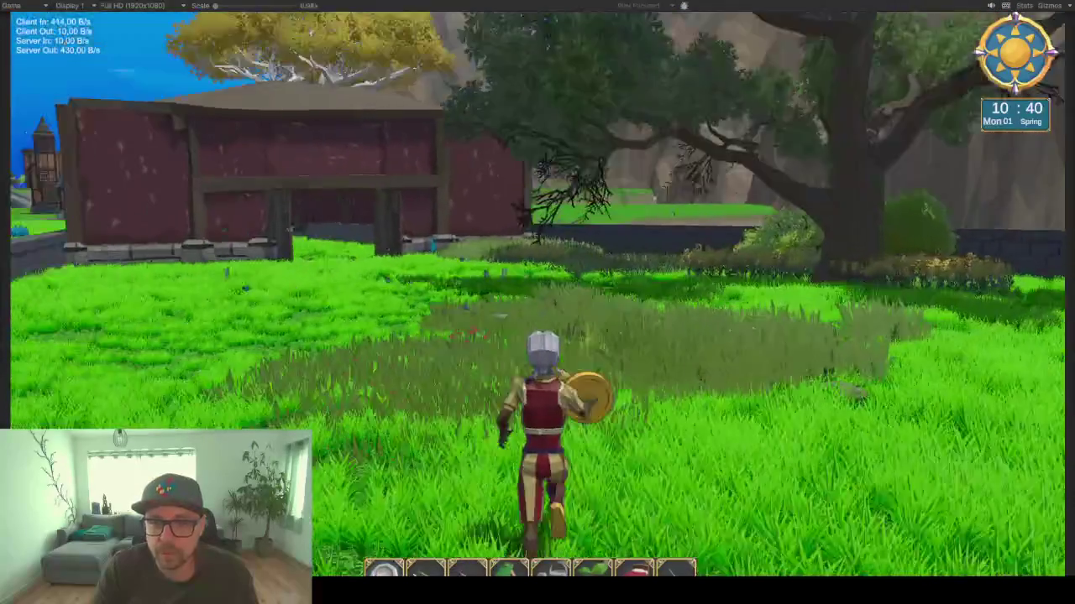
key(a)
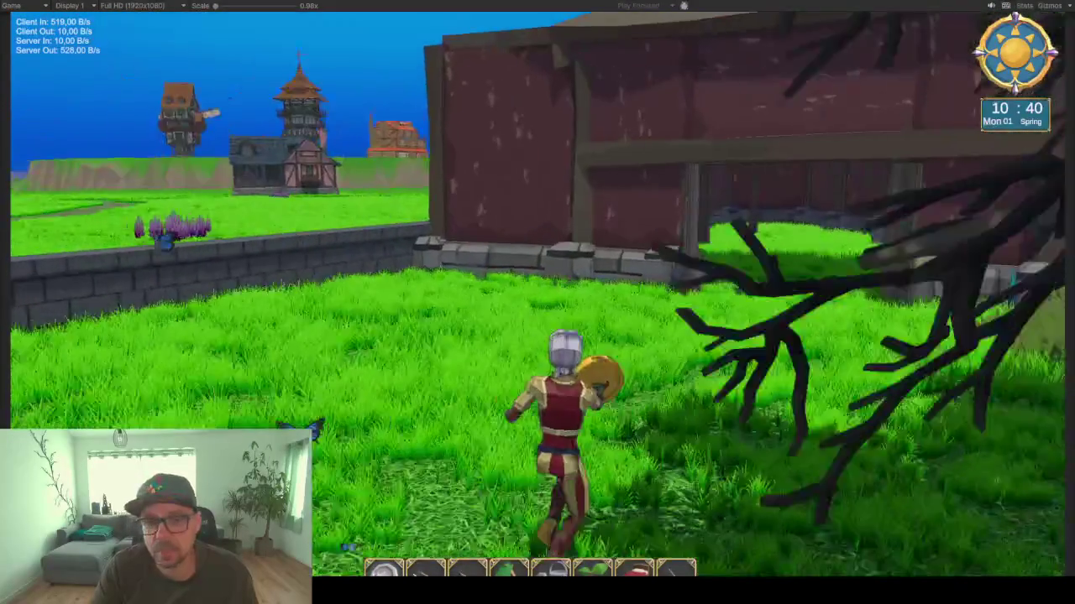
key(w)
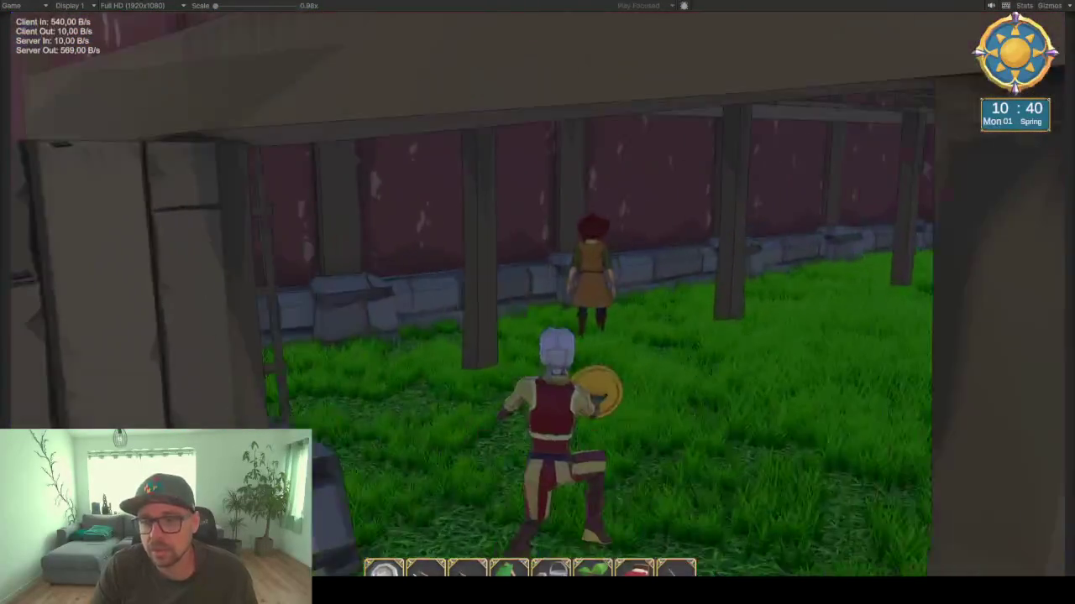
key(a)
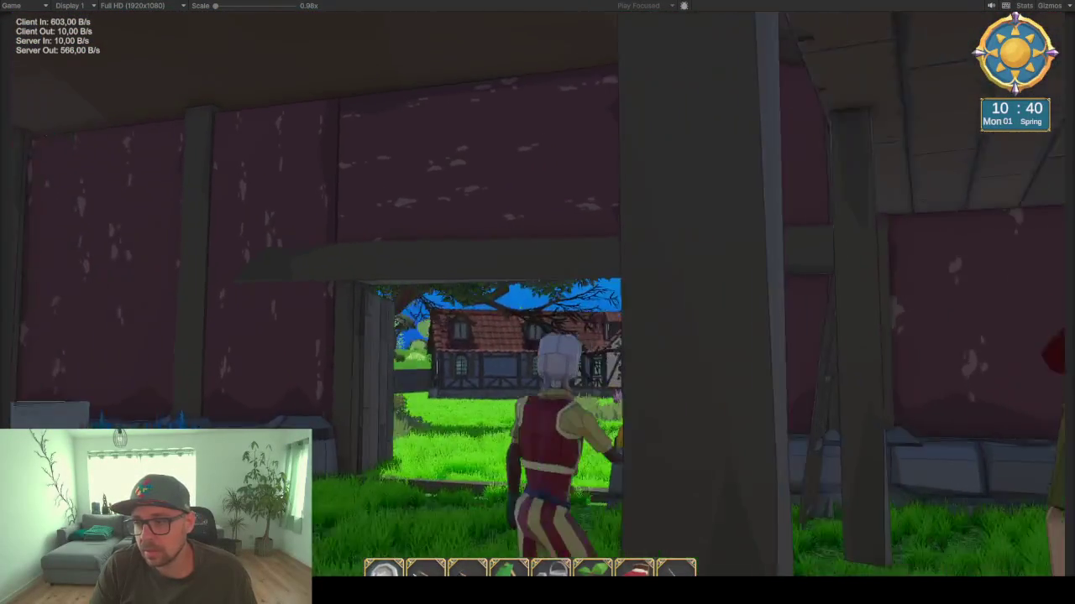
key(d)
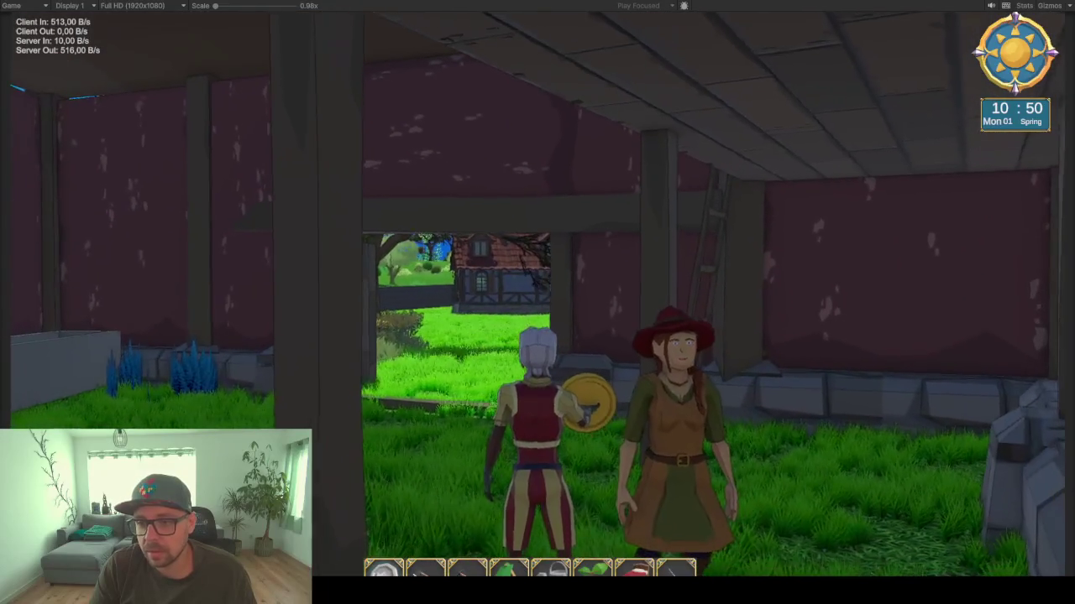
key(d)
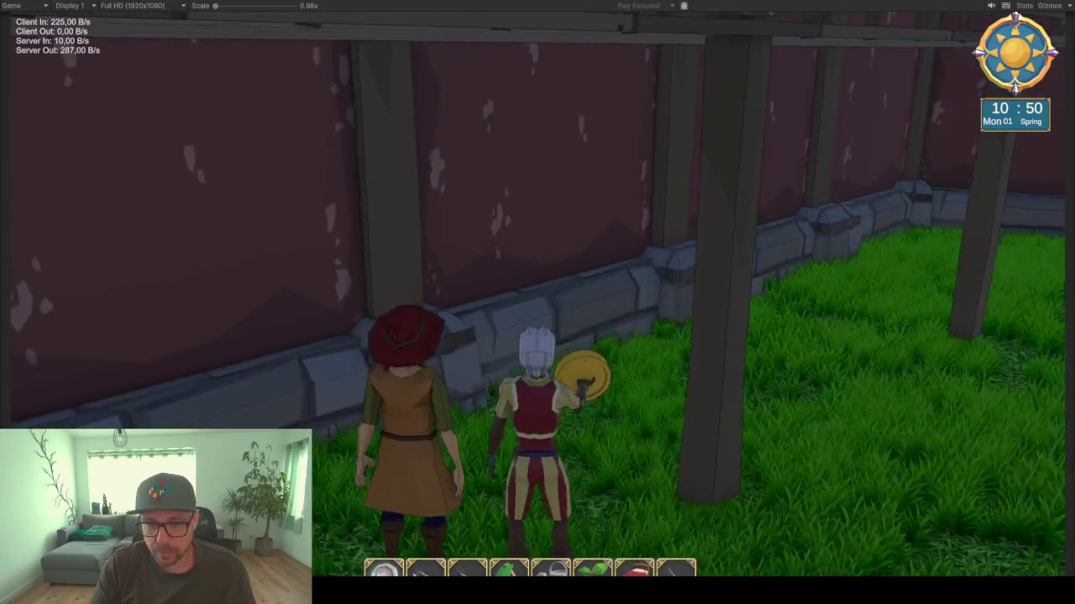
key(d)
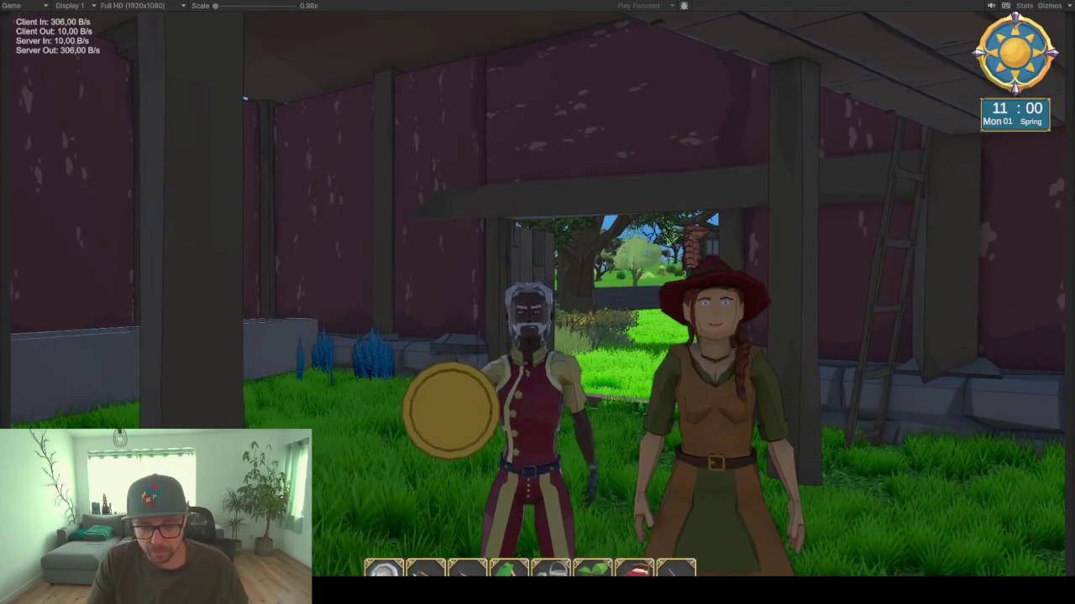
Step: Leave the barn, jump the stone wall, and run across the grass to the path
key(w)
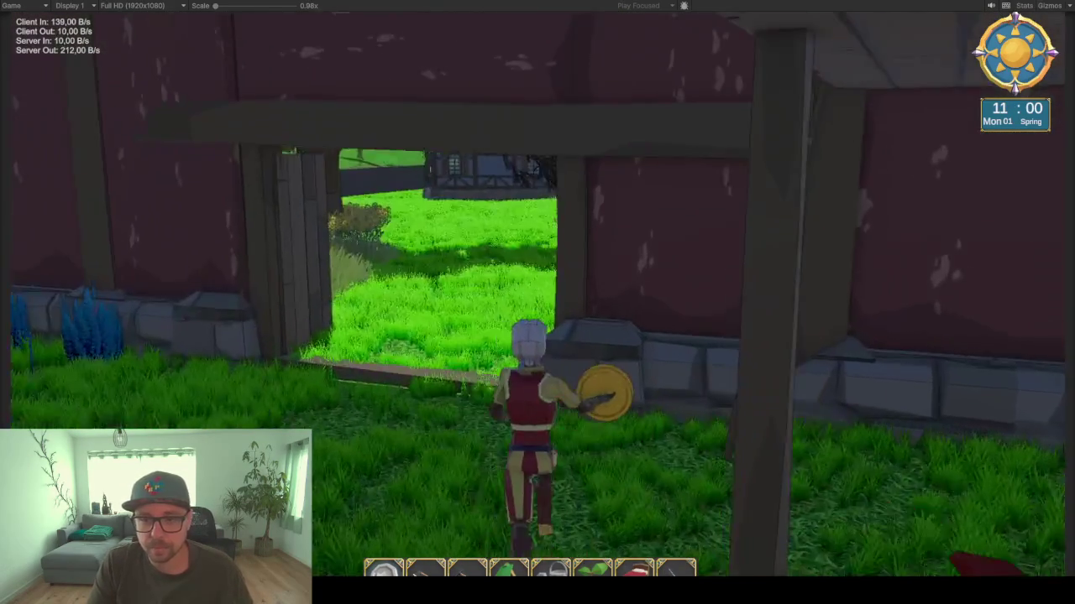
key(w)
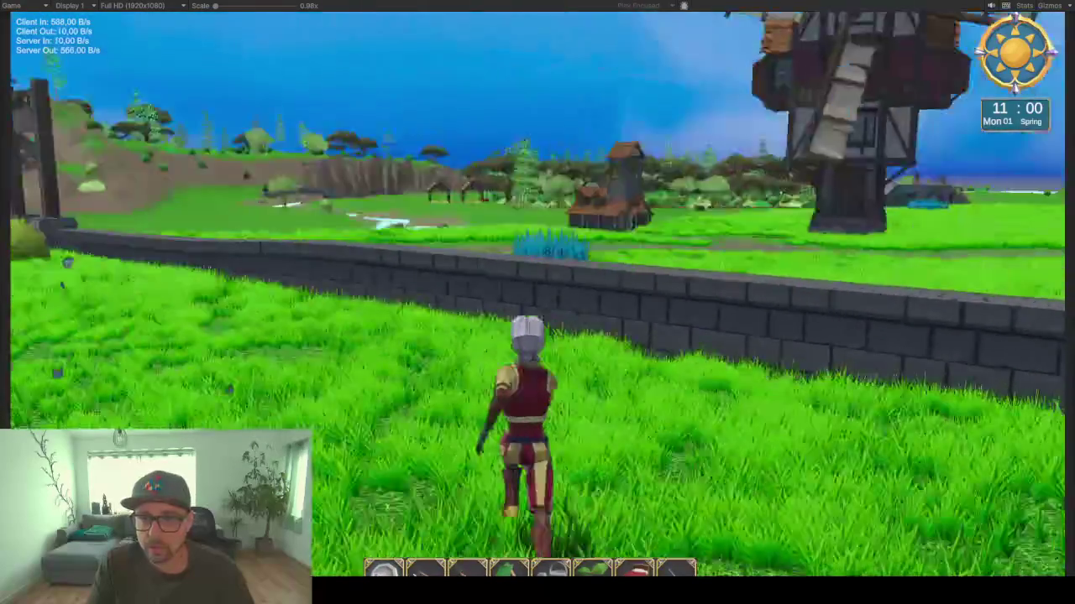
key(space)
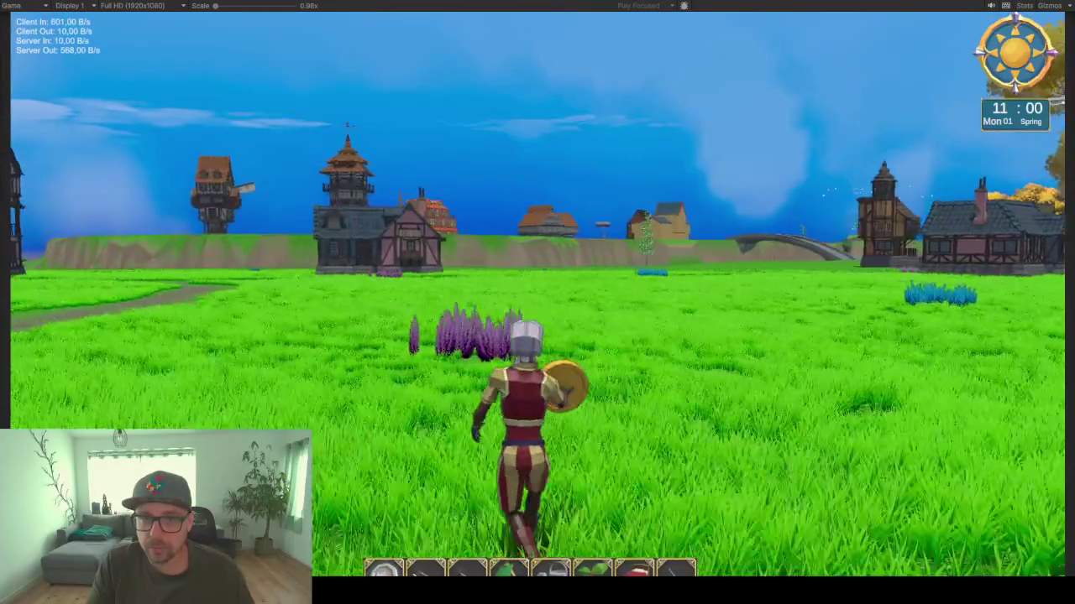
key(w)
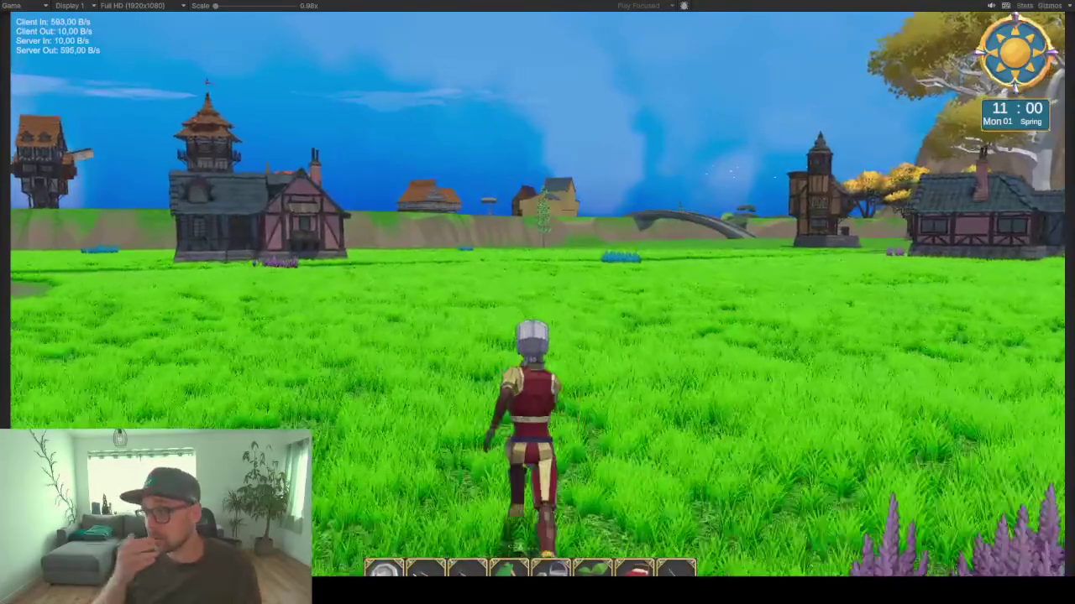
key(d)
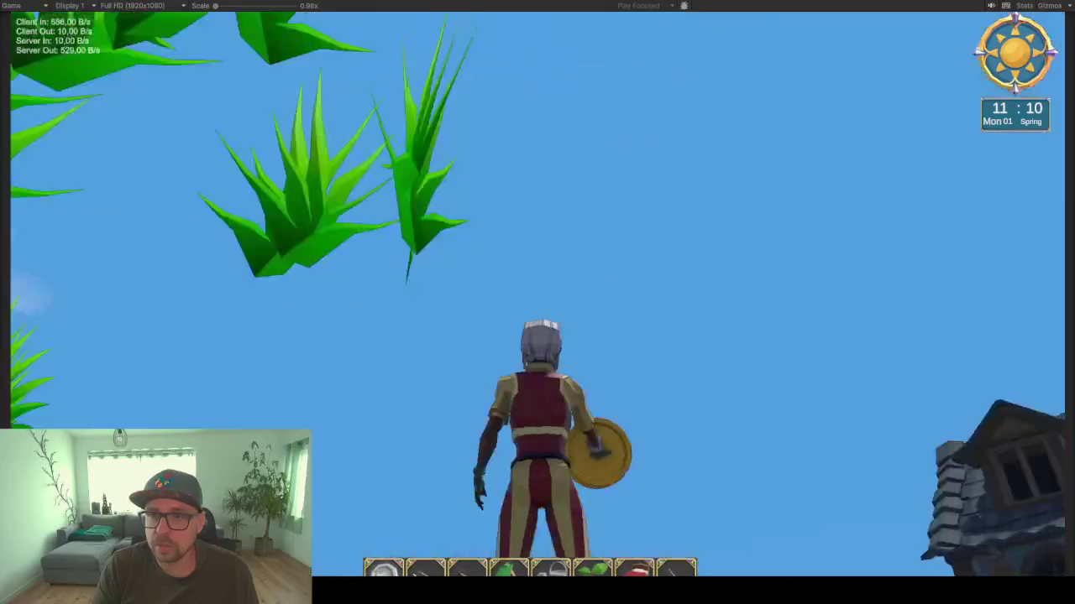
key(a)
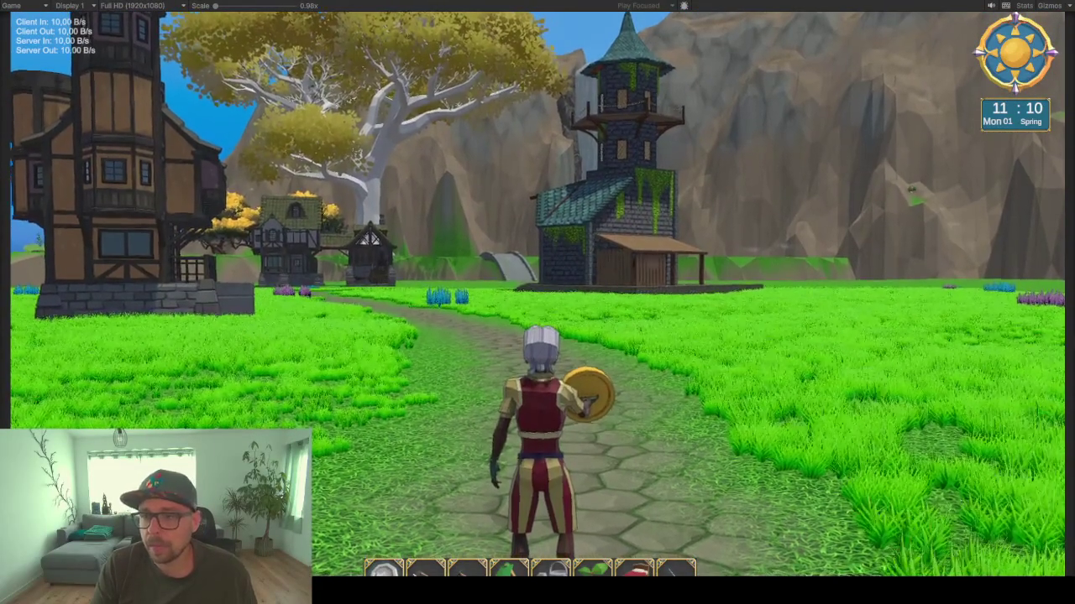
Step: Run along the path toward the tower into the shop, then walk back out
key(w)
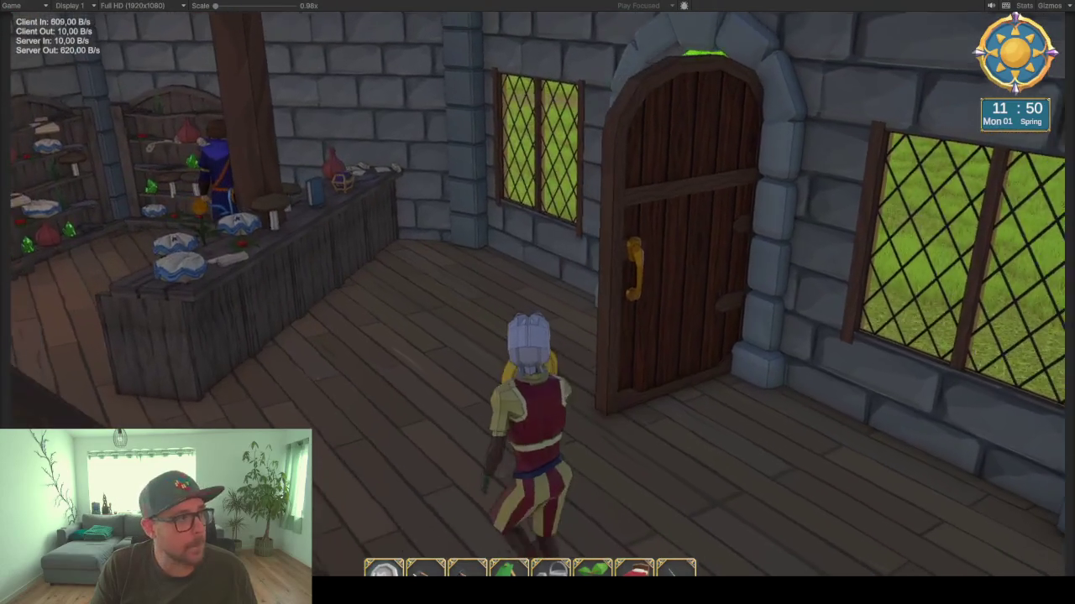
key(w)
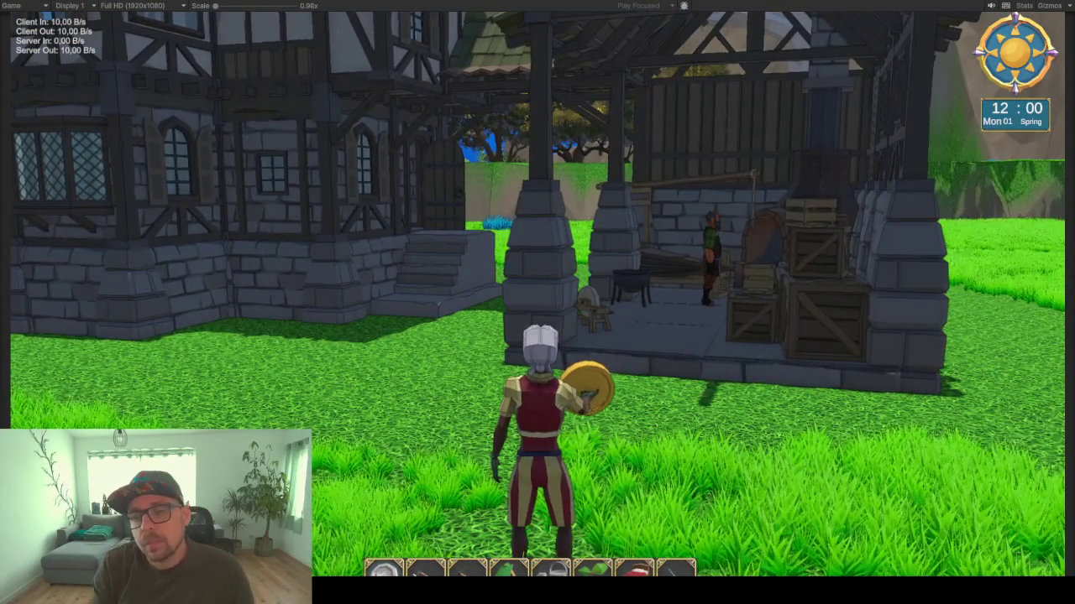
Step: Look toward the church and cliff, then run up the cobbled path to the timber house
key(d)
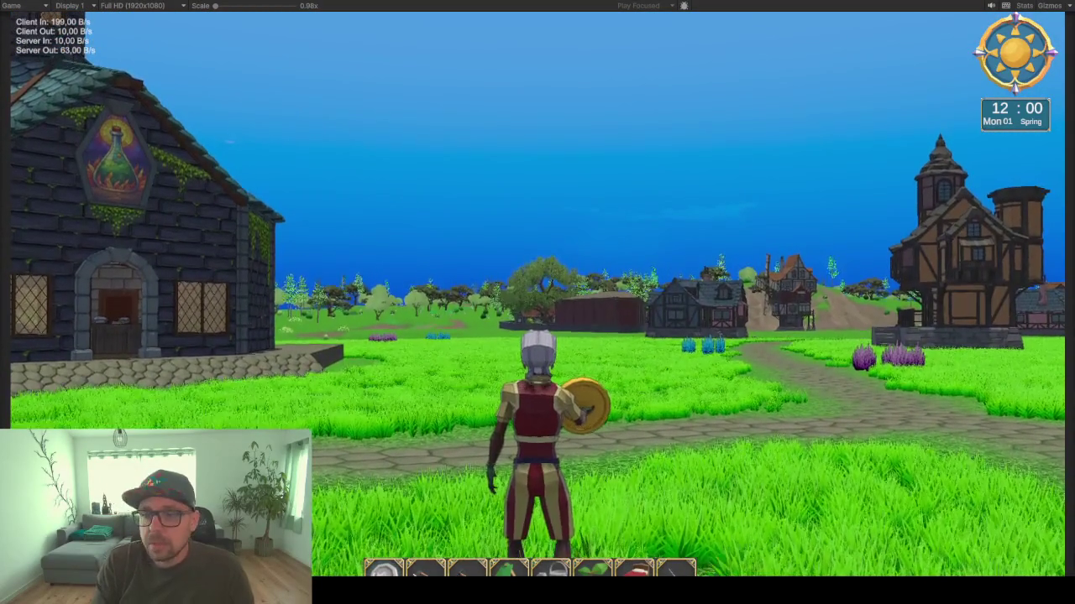
key(d)
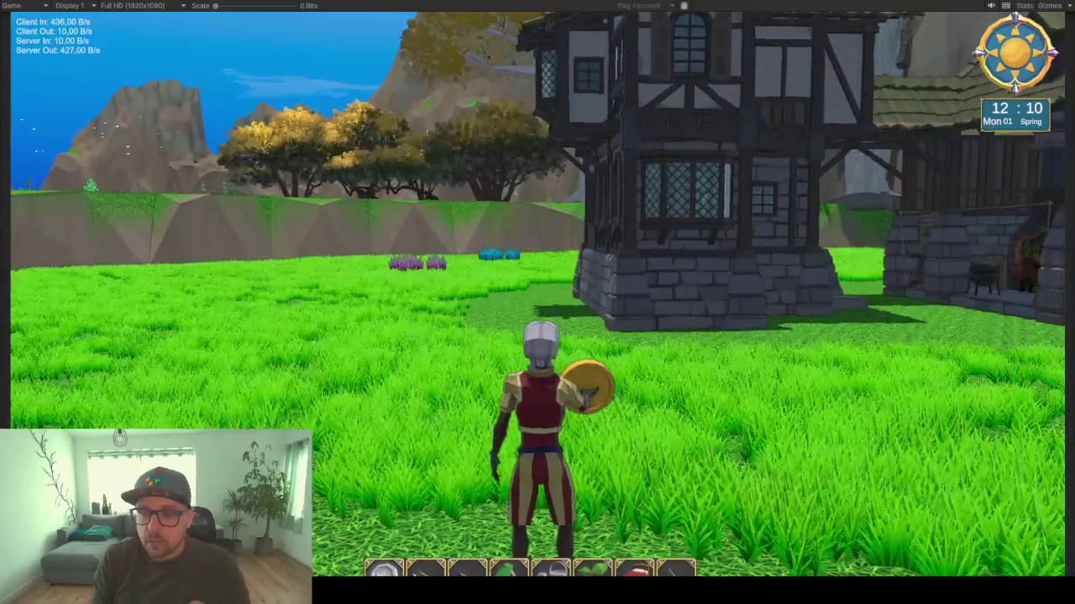
key(a)
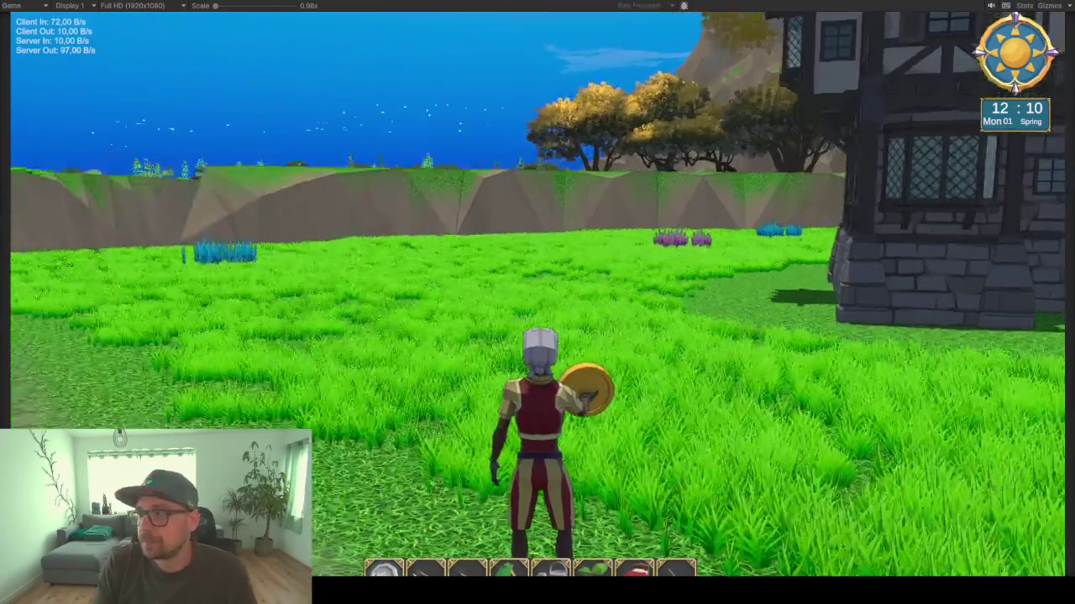
key(w)
key(a)
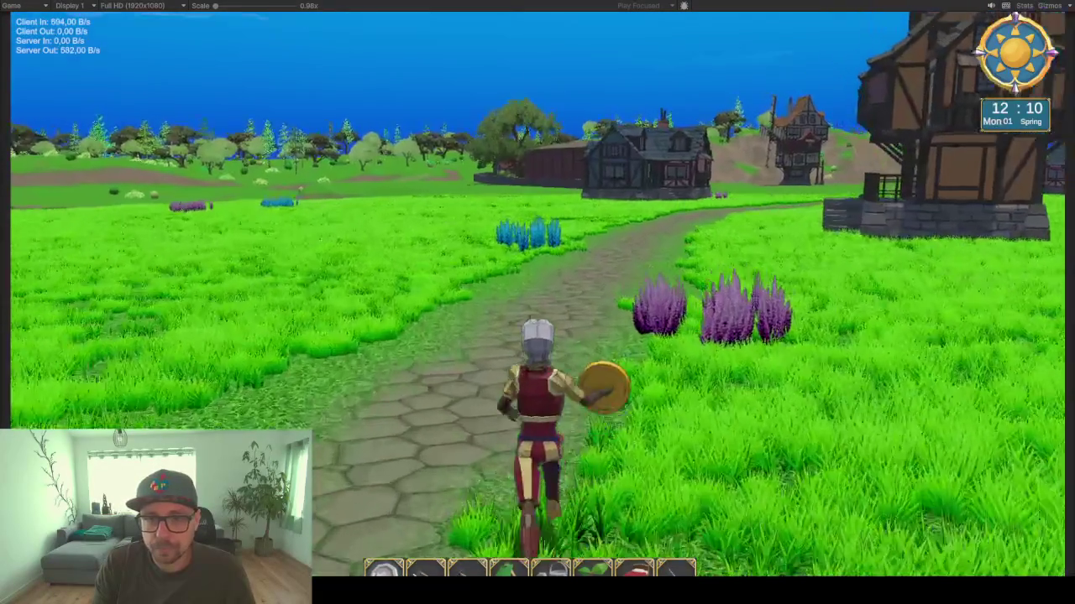
key(d)
key(w)
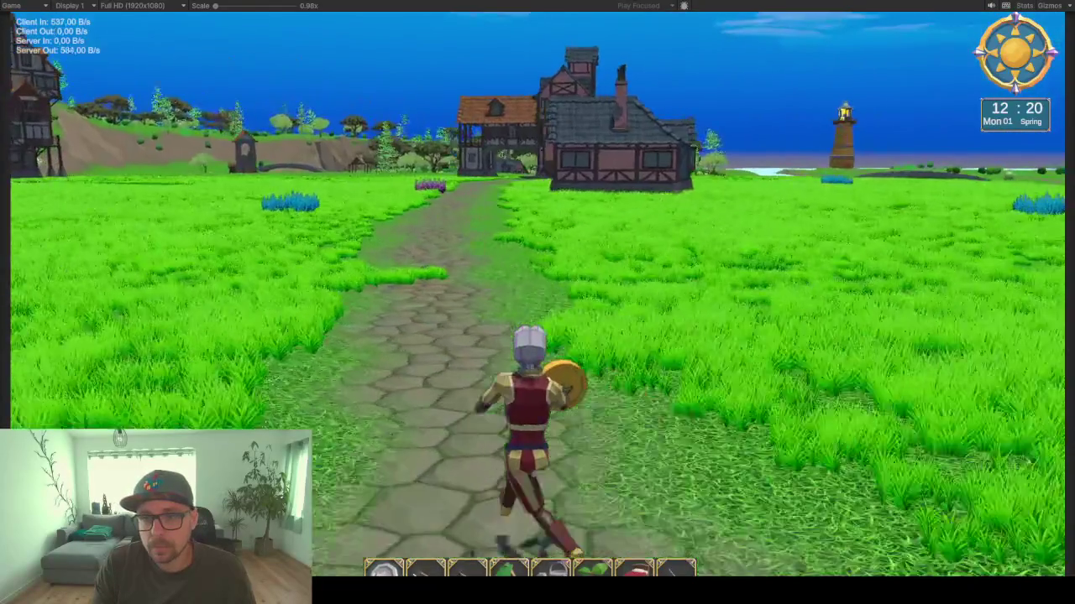
key(w)
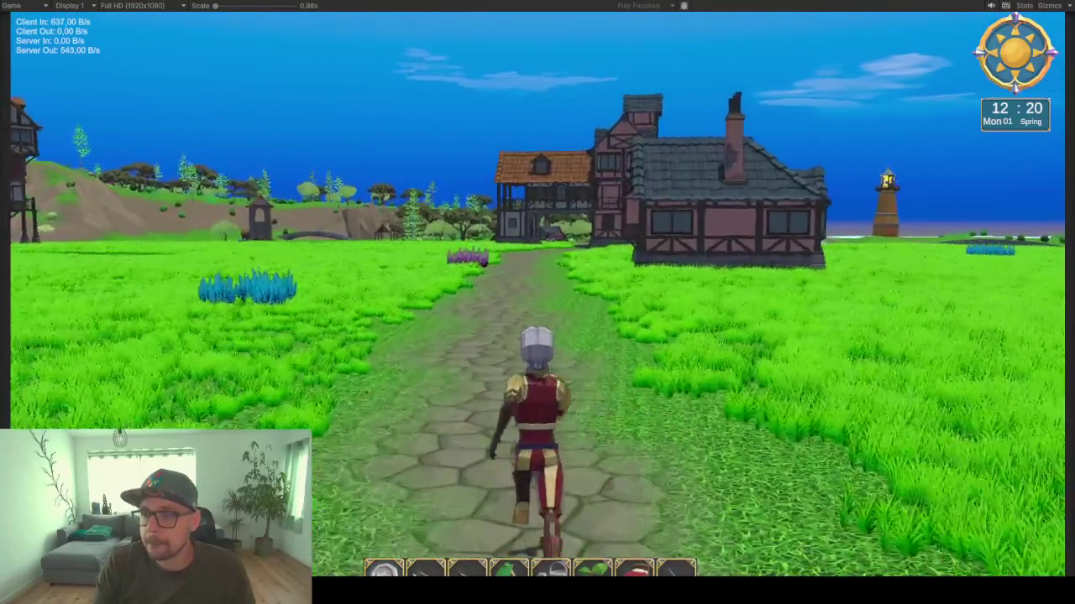
Step: Run along the stone path through the timber house's archway, then bring up Discord
key(w)
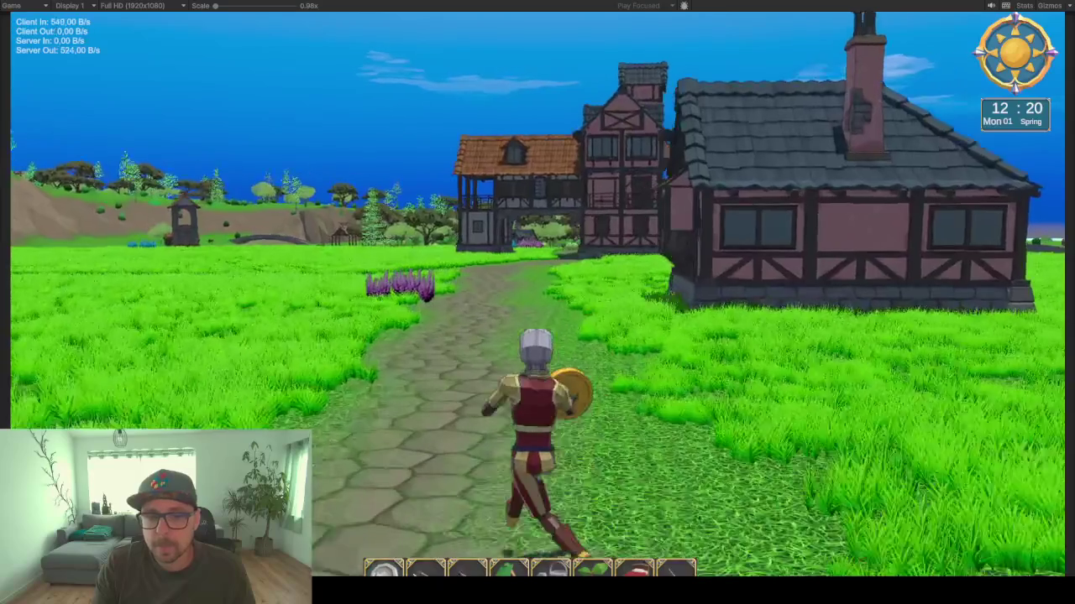
key(w)
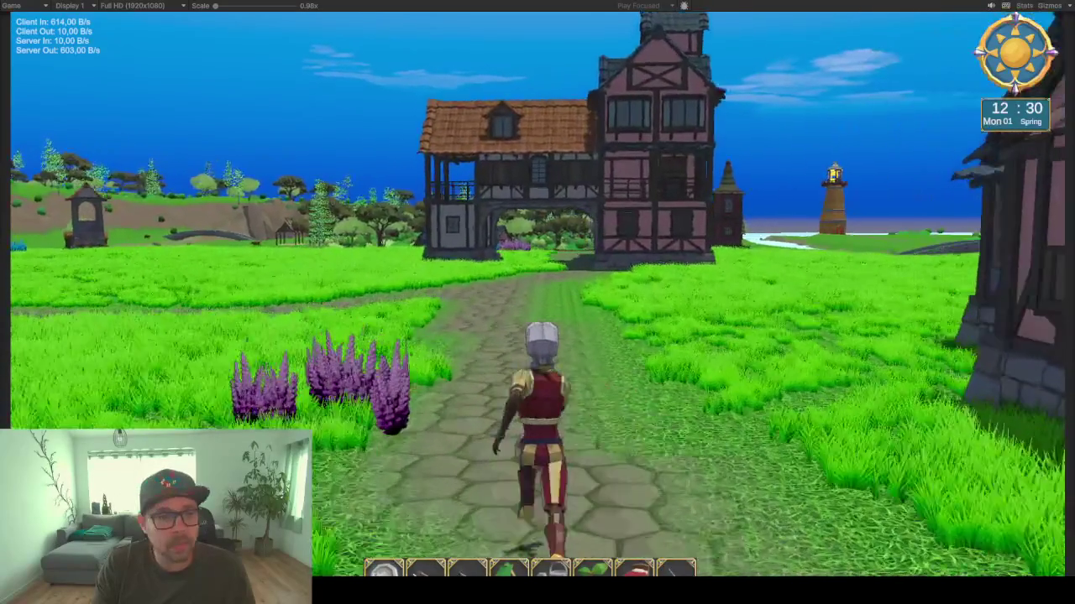
key(w)
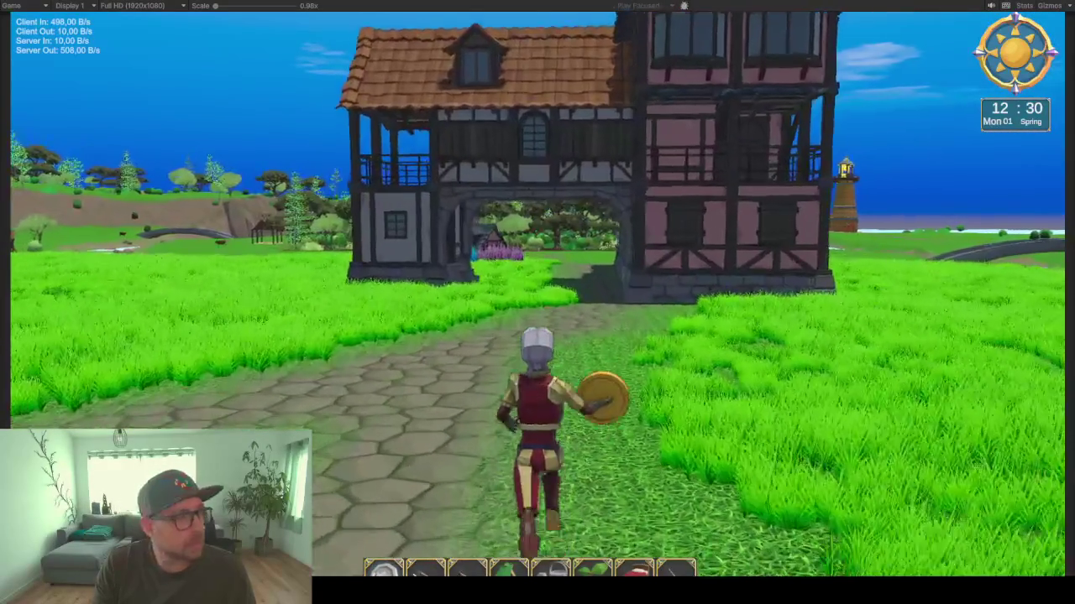
key(w)
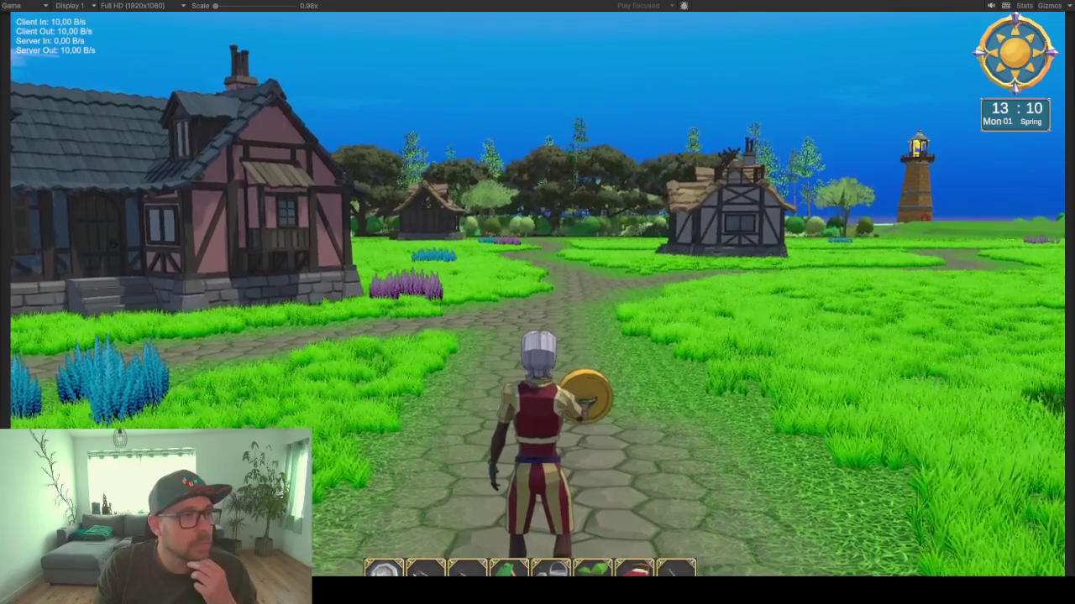
key(alt+Tab)
Step: Maximise Discord, scroll up the wip channel, and view the village map images full size
double_click(401, 157)
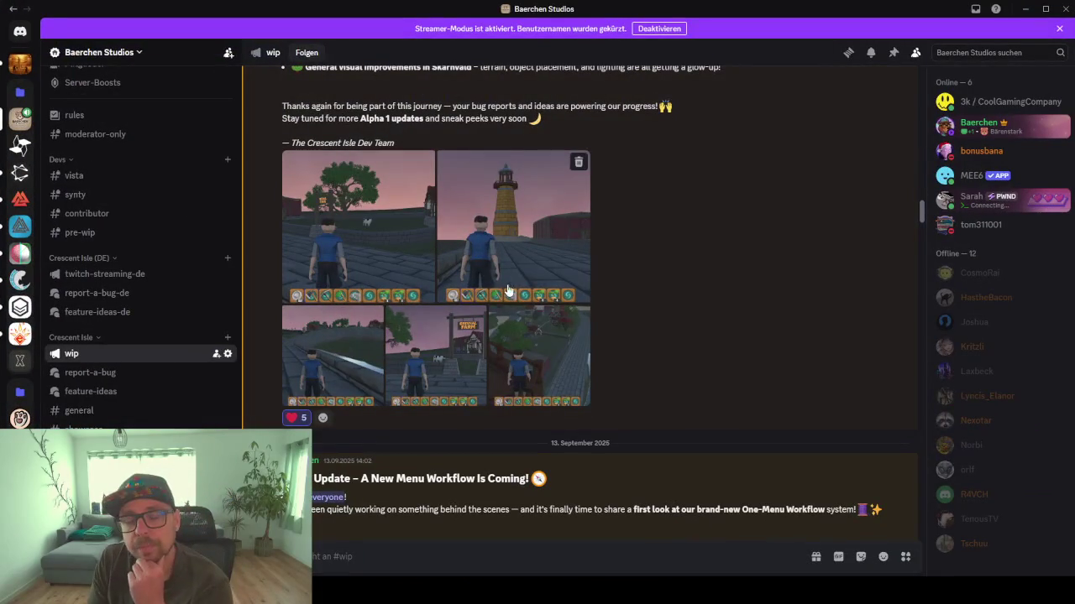
scroll(616, 369, up, 10)
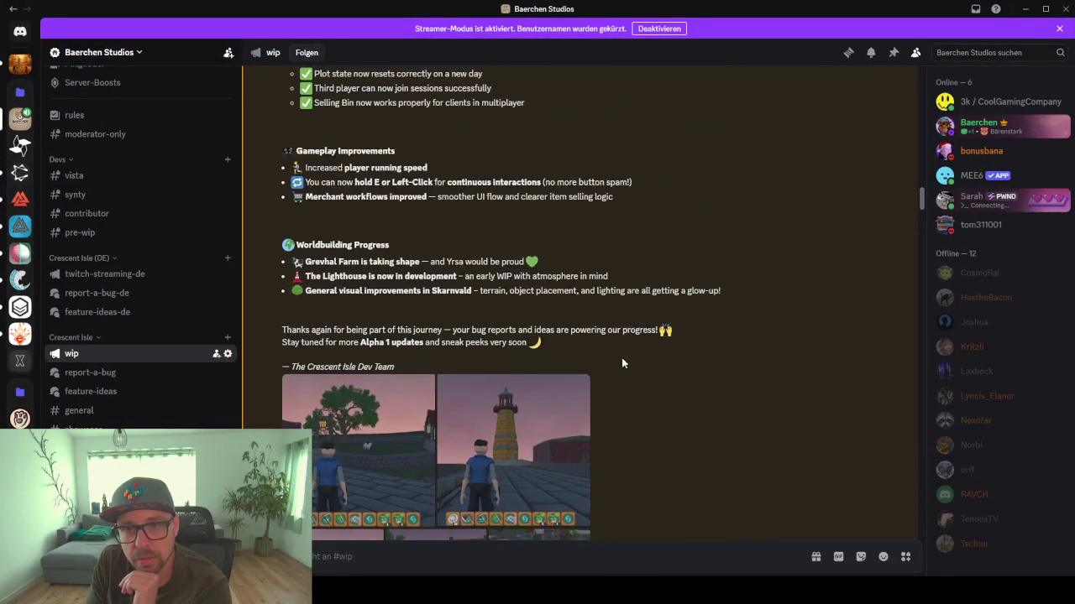
scroll(621, 362, up, 15)
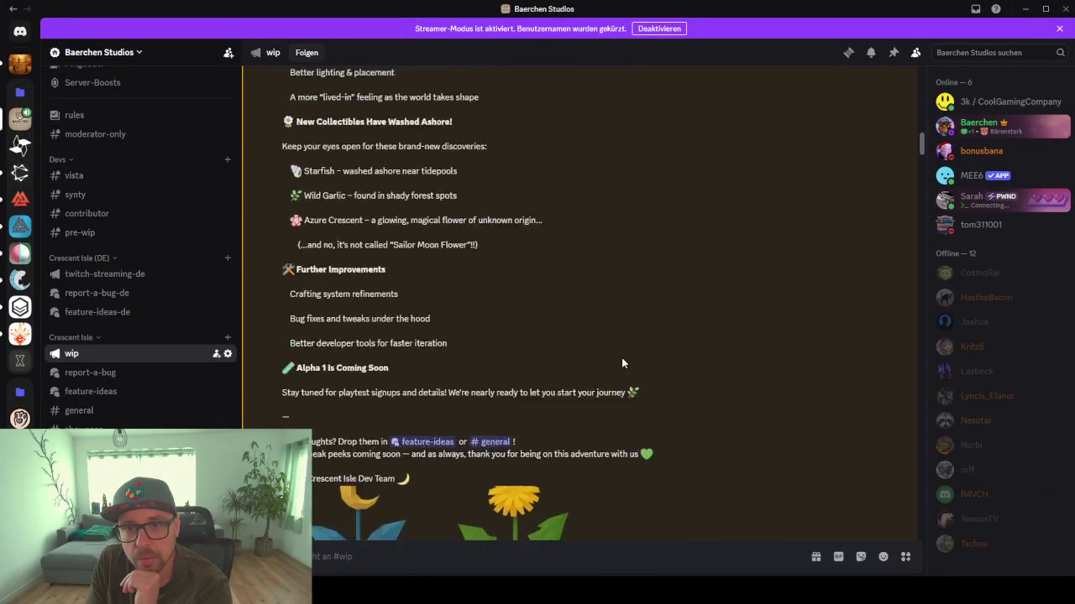
scroll(621, 363, up, 3)
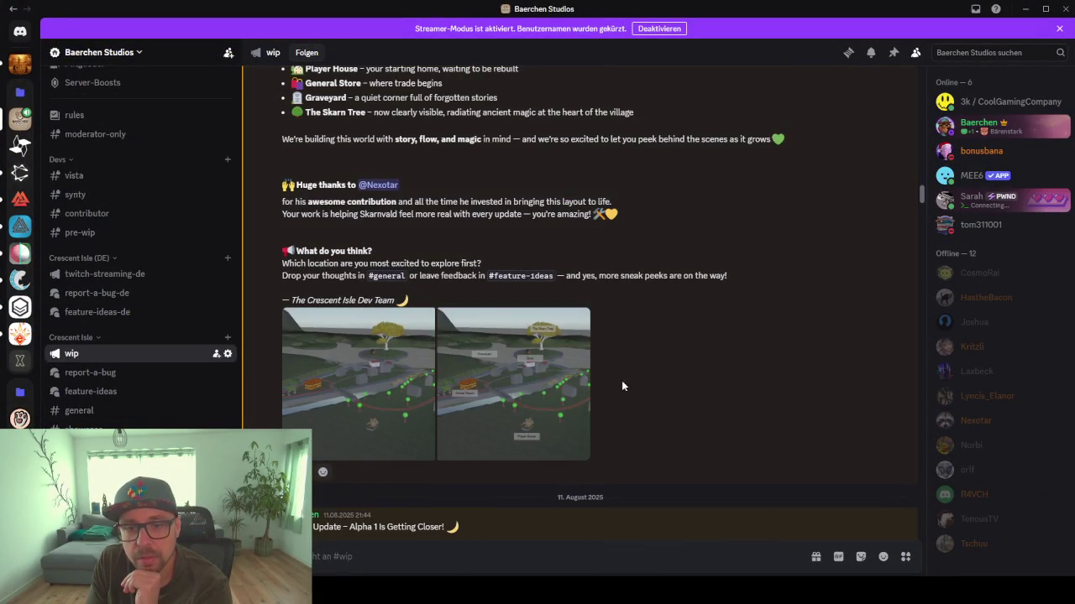
click(520, 392)
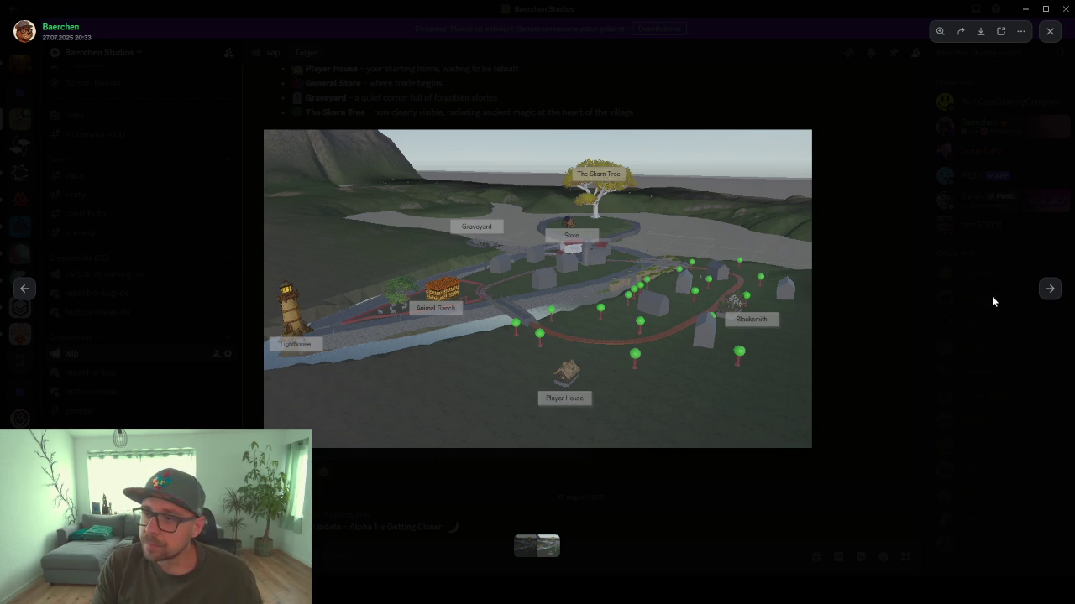
click(1049, 288)
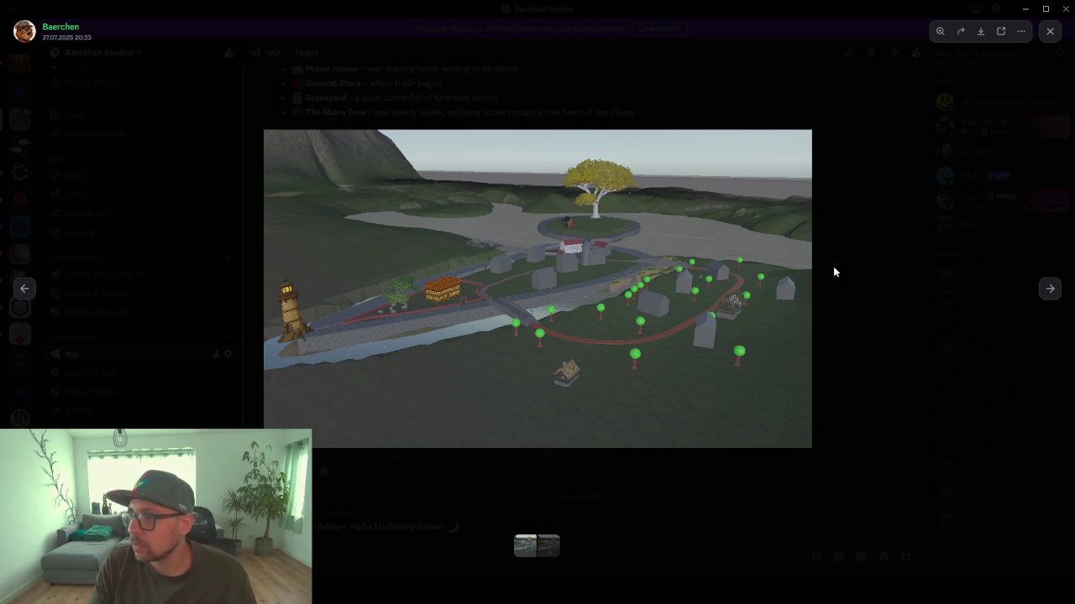
drag(707, 15, 643, 89)
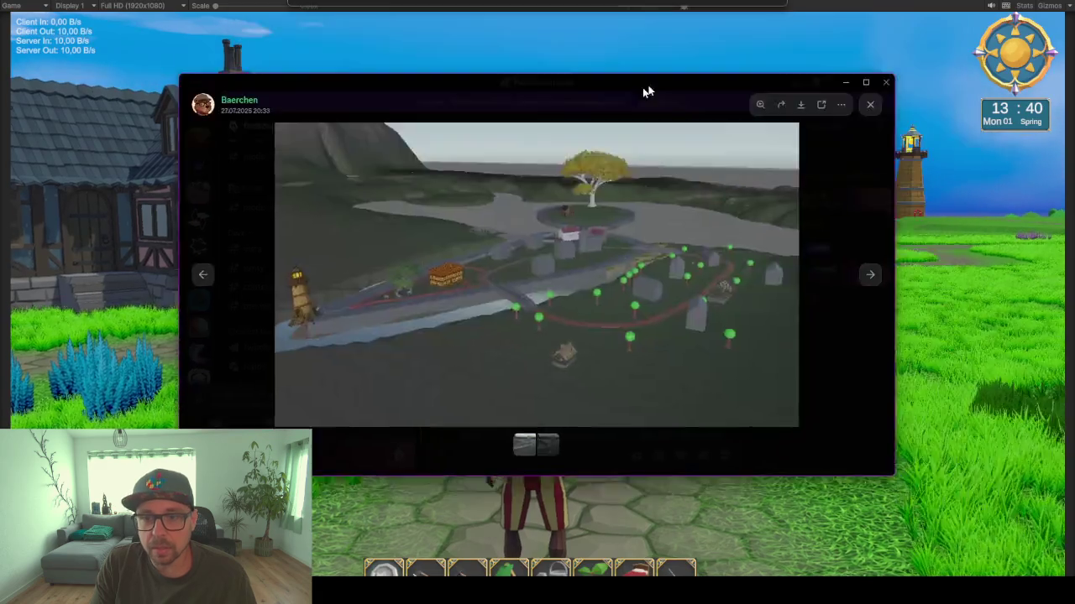
Step: Return to the game, walk onto the stone path and grass, then leave full screen with F11
key(alt+Tab)
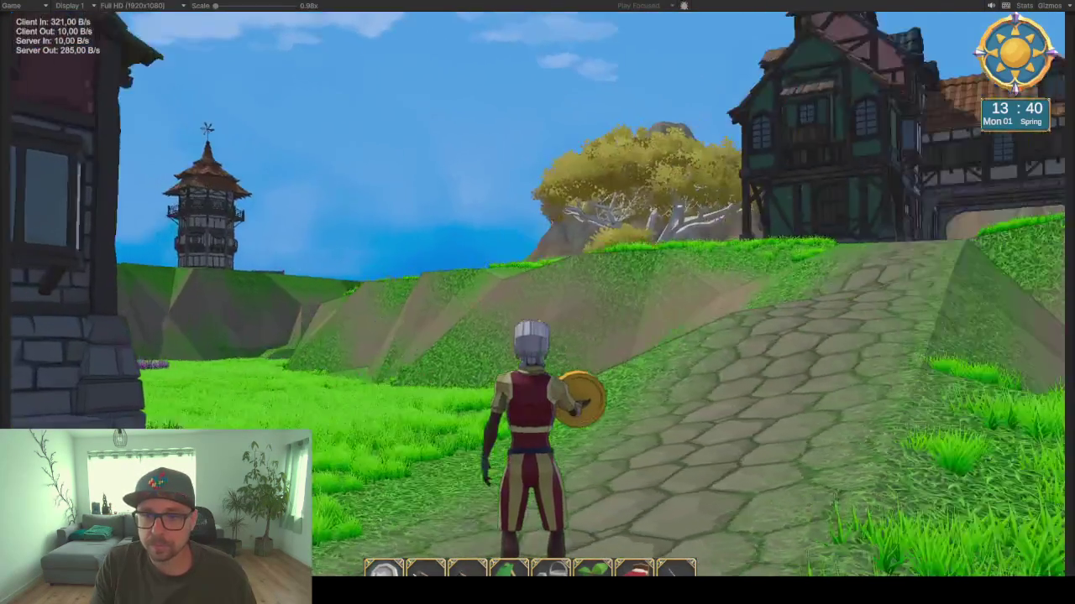
key(w)
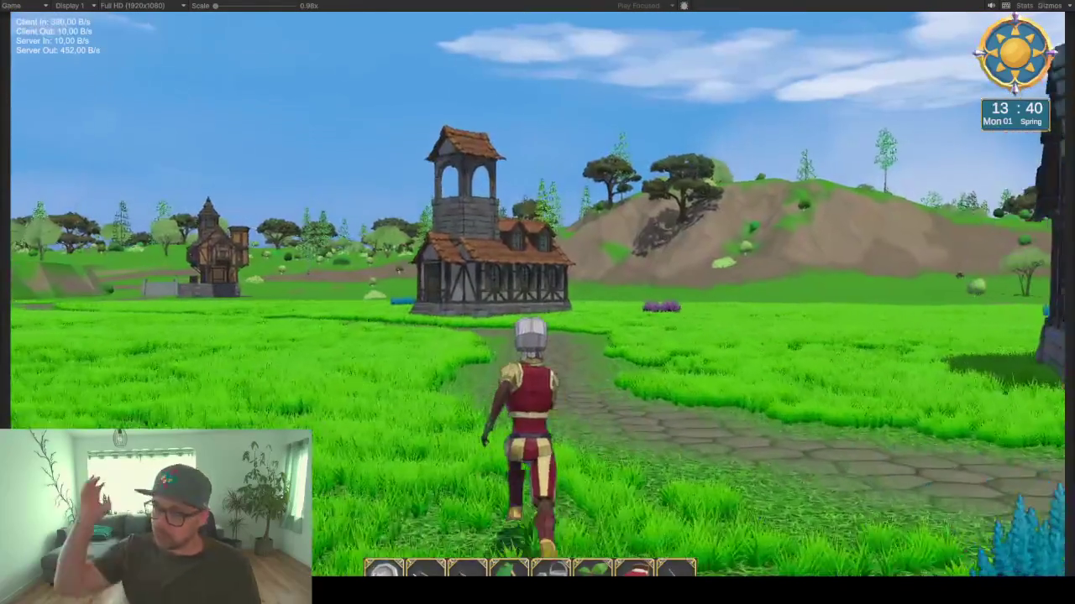
key(w)
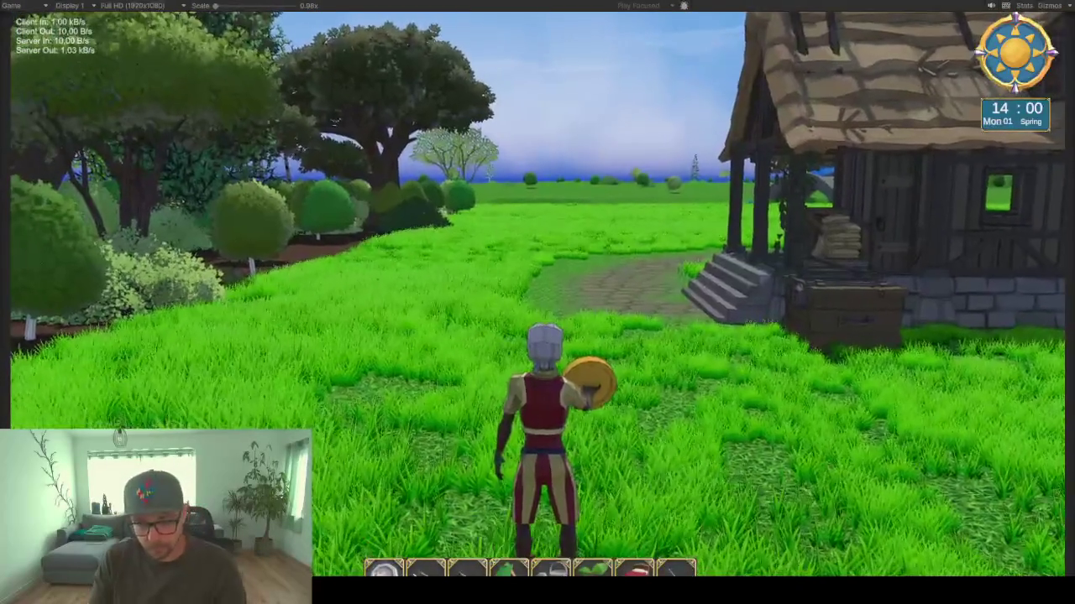
key(F11)
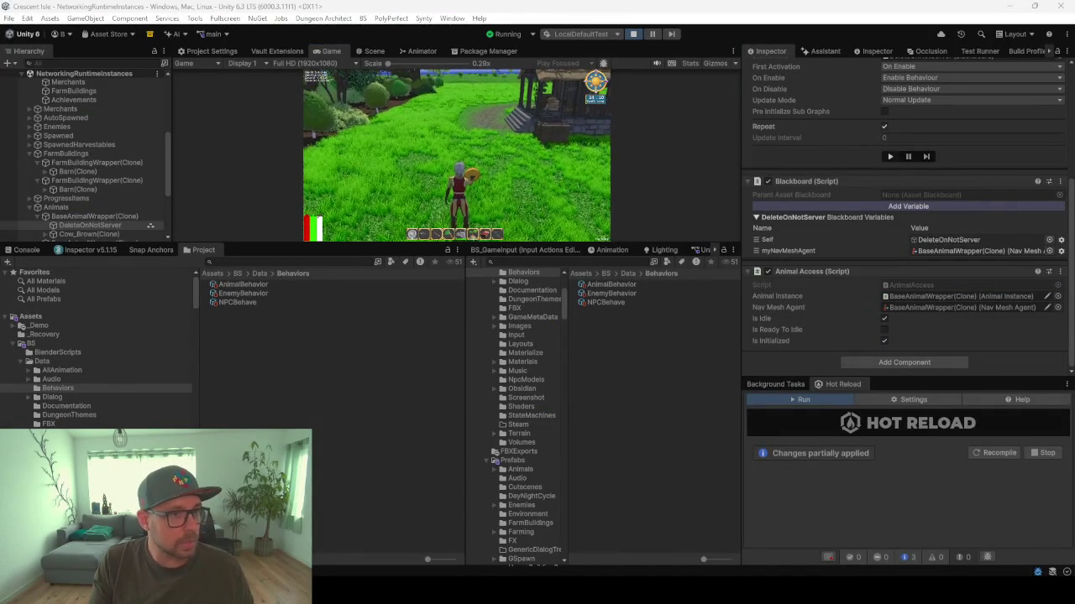
Step: Turn the game camera around the character, then open the in-game menu panel over the meadow scene with Tab
key(alt+Tab)
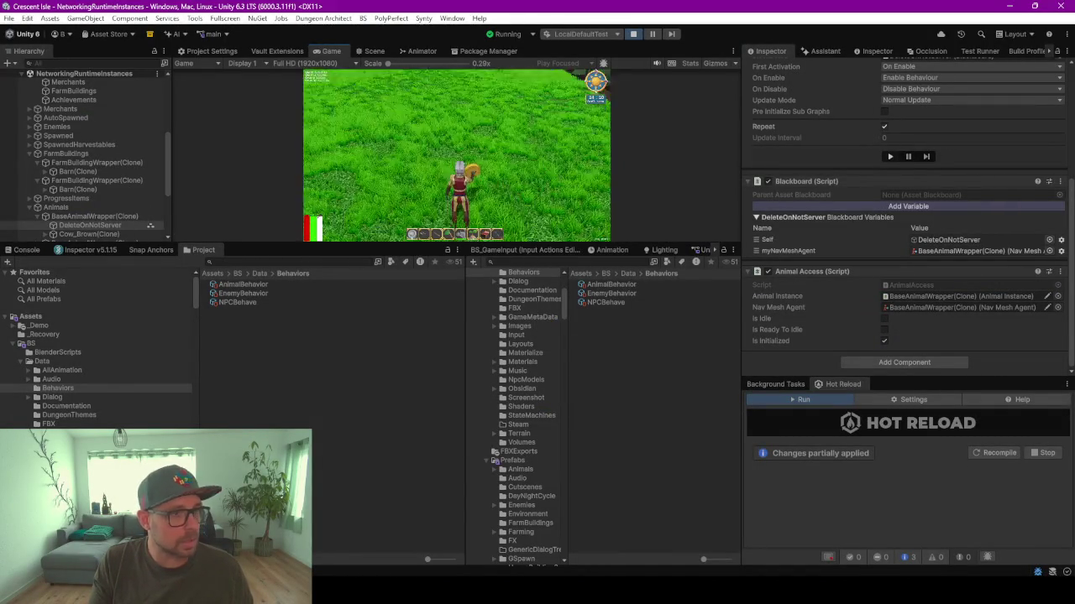
key(Tab)
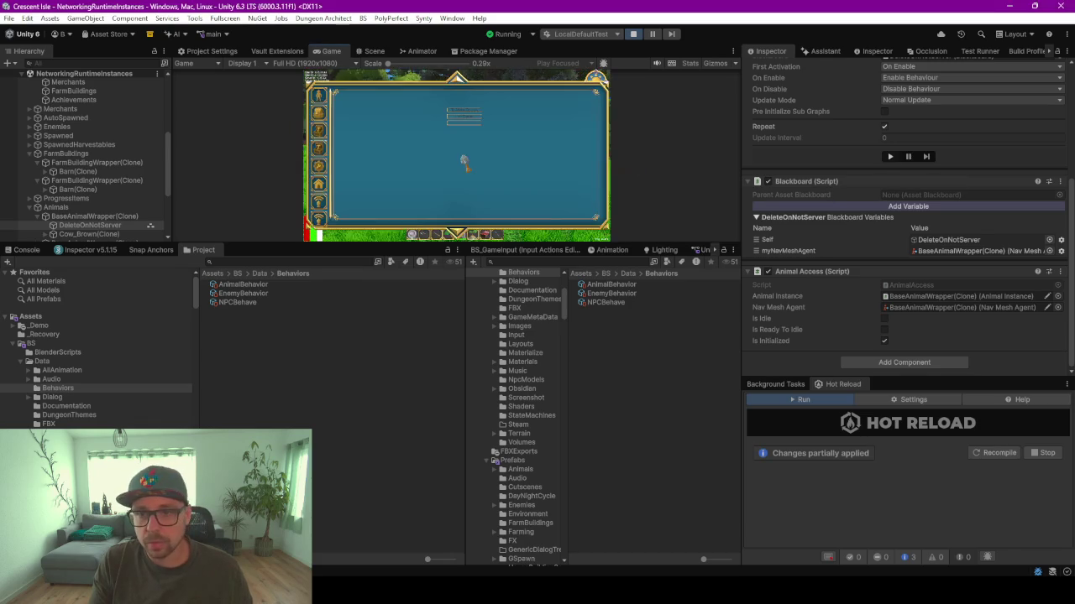